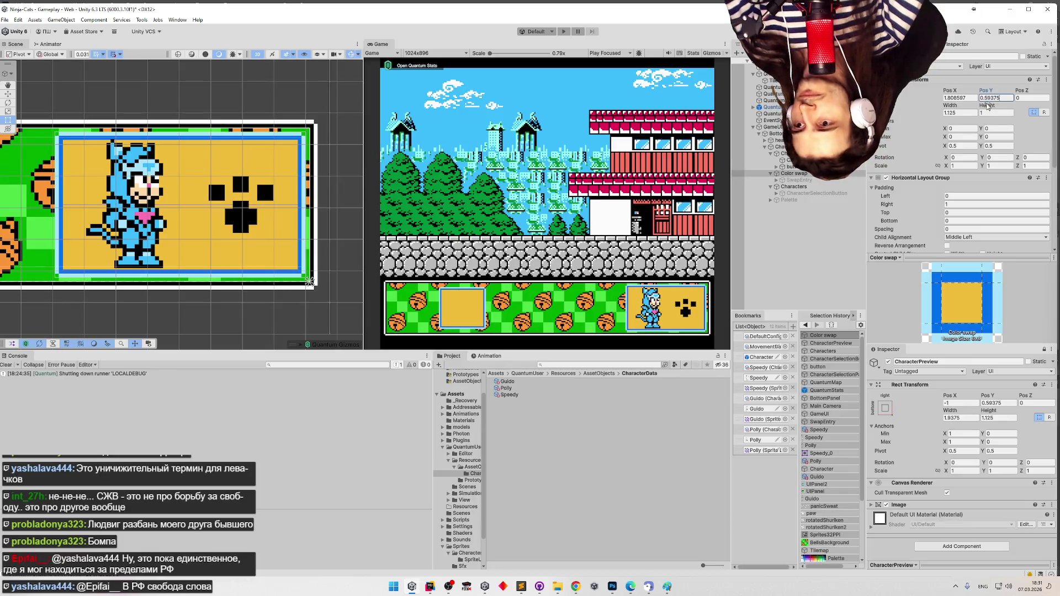
Check CharacterPreview's settings, then reselect Color swap and frame it to fill the Scene view
{"action": "left_click", "coordinate": [831, 343]}
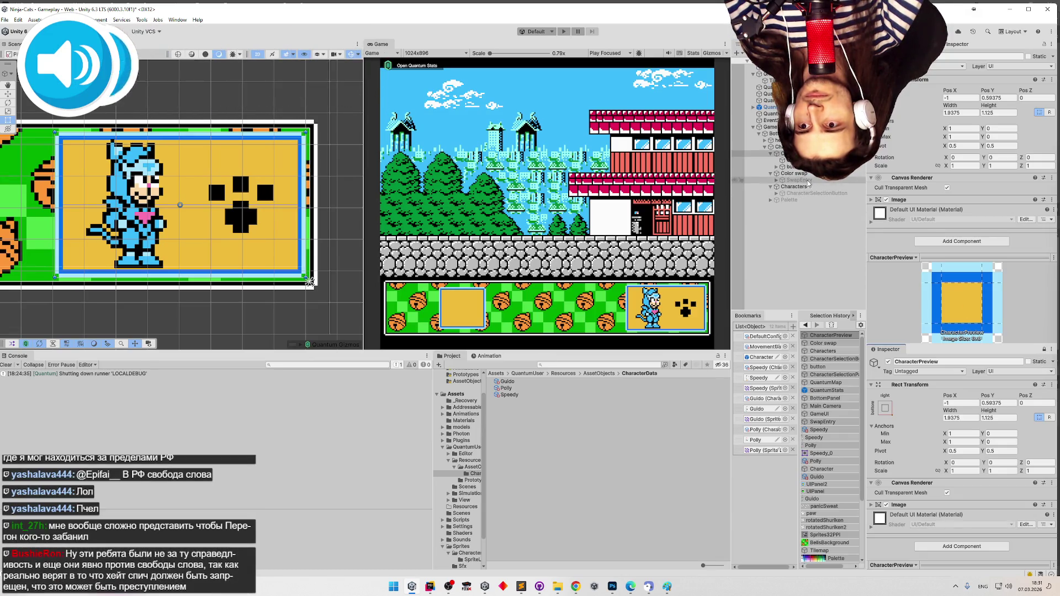
{"action": "left_click", "coordinate": [795, 173]}
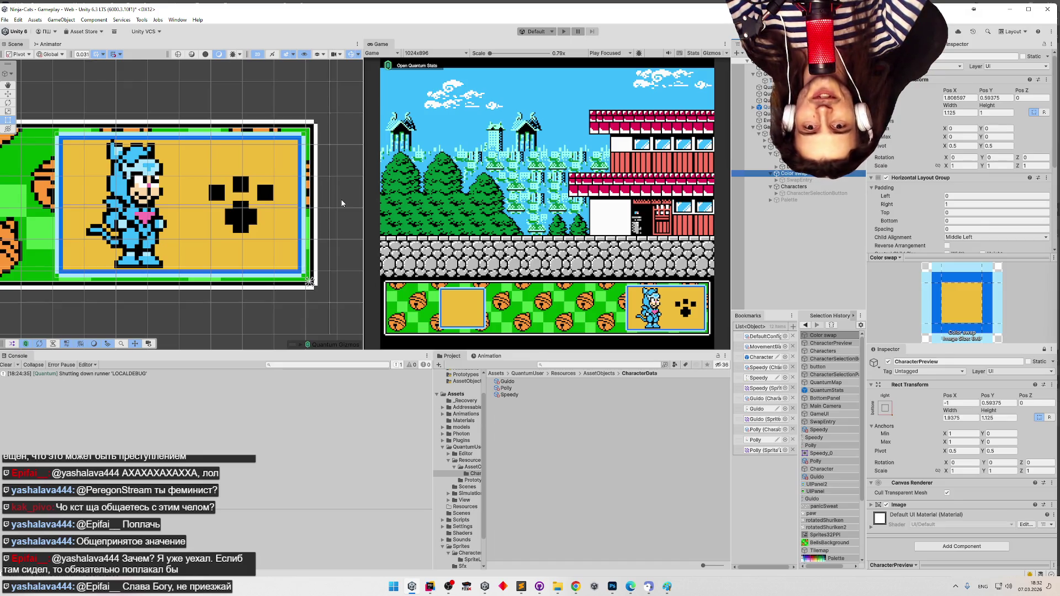
{"action": "scroll", "coordinate": [273, 209], "scroll_direction": "down", "scroll_amount": 2}
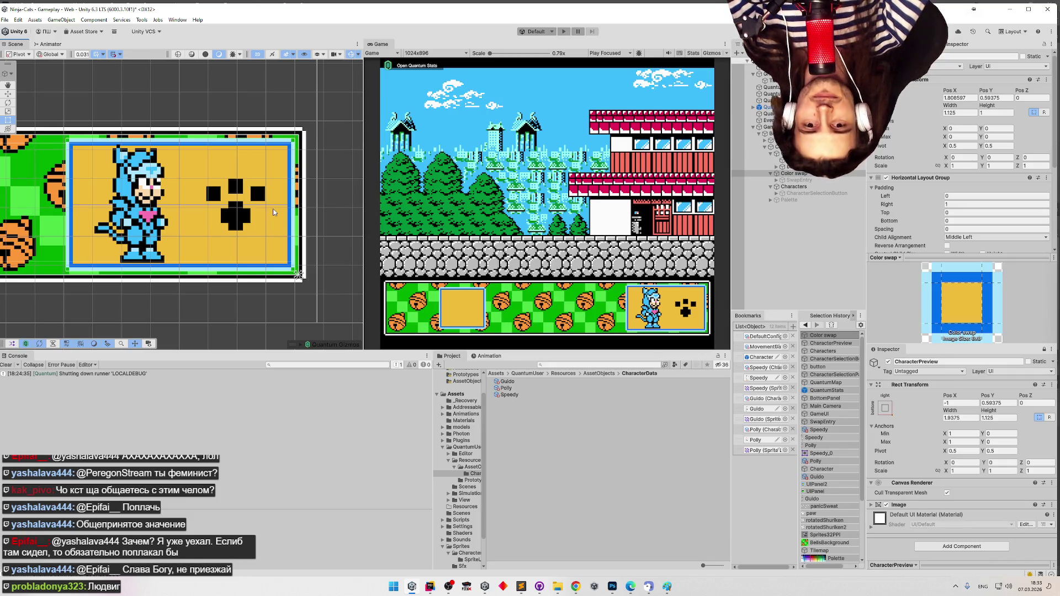
{"action": "key", "text": "f"}
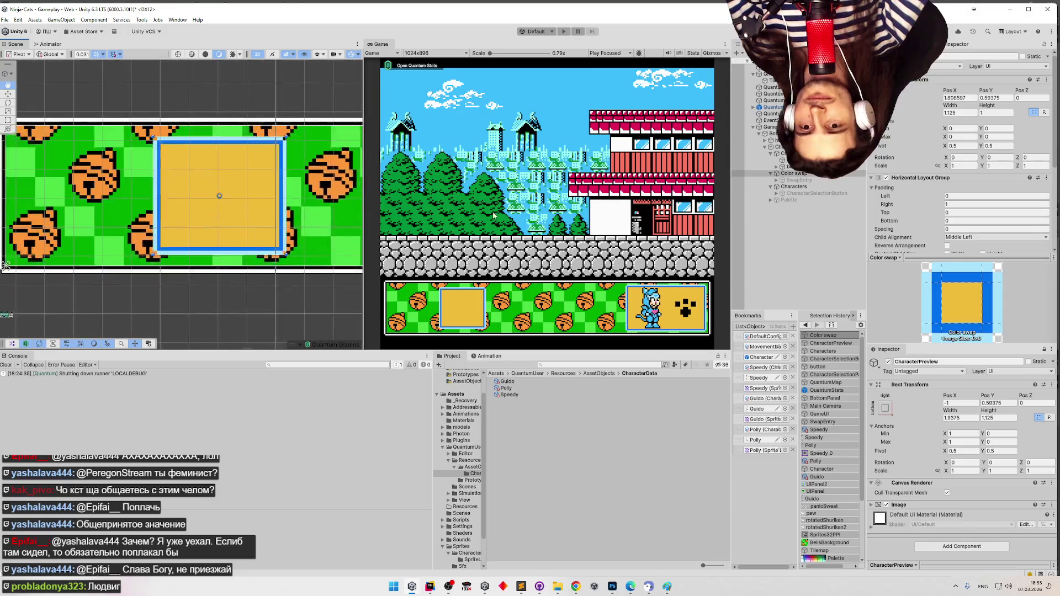
{"action": "key", "text": "f"}
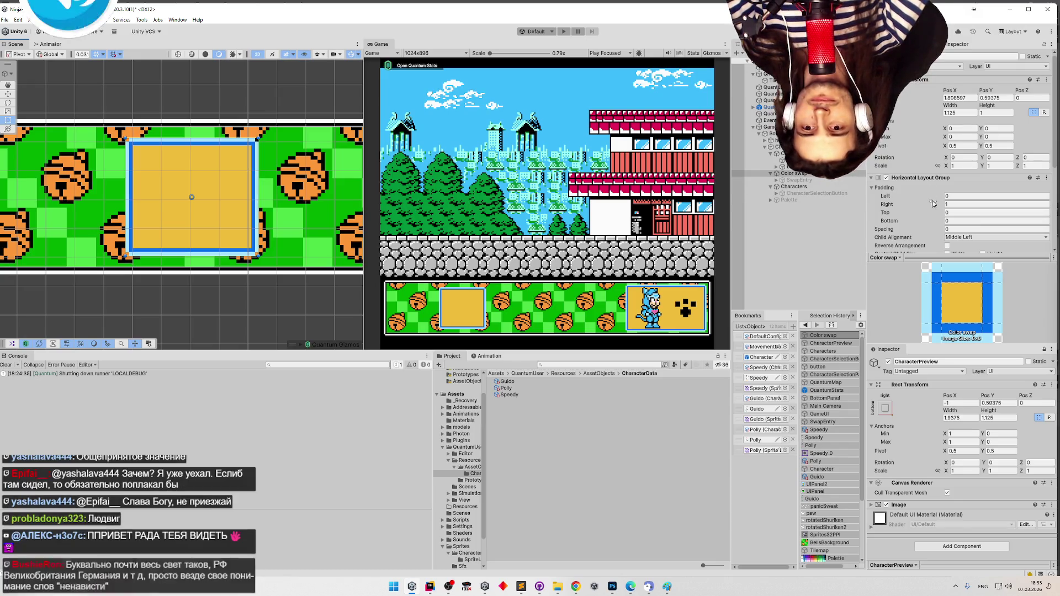
{"action": "scroll", "coordinate": [935, 203], "scroll_direction": "down", "scroll_amount": 2}
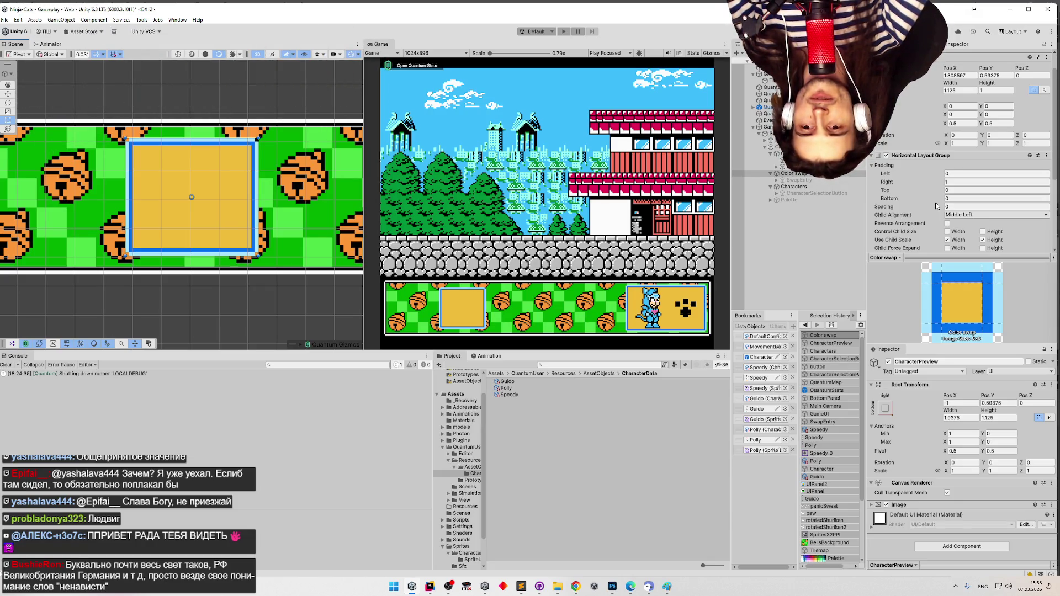
Zoom the Scene view out and in around the Color swap panel
{"action": "scroll", "coordinate": [935, 204], "scroll_direction": "down", "scroll_amount": 2}
{"action": "scroll", "coordinate": [935, 206], "scroll_direction": "up", "scroll_amount": 2}
{"action": "scroll", "coordinate": [935, 207], "scroll_direction": "down", "scroll_amount": 2}
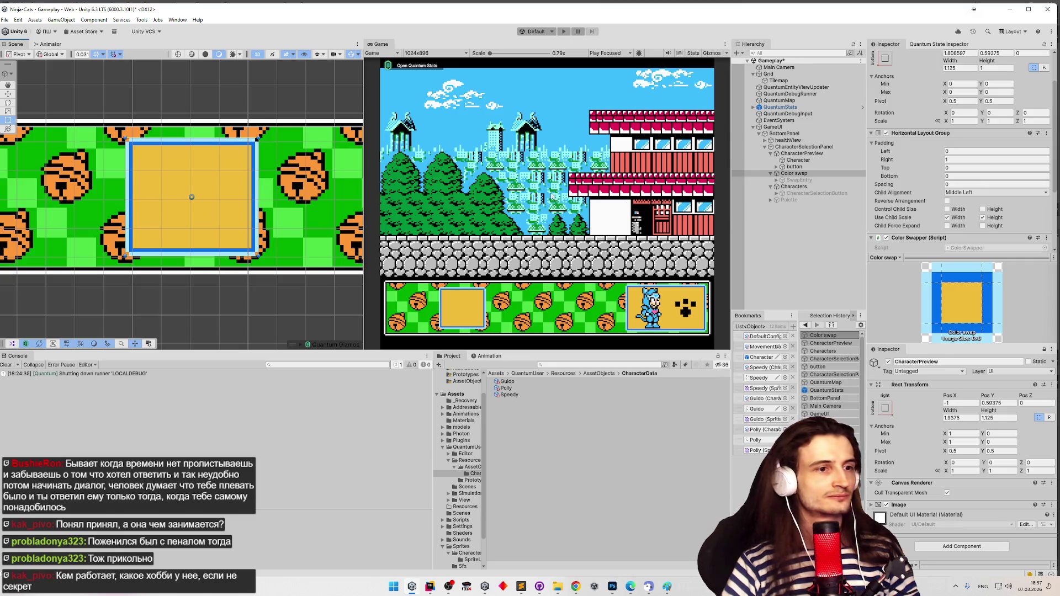
{"action": "left_click", "coordinate": [837, 176]}
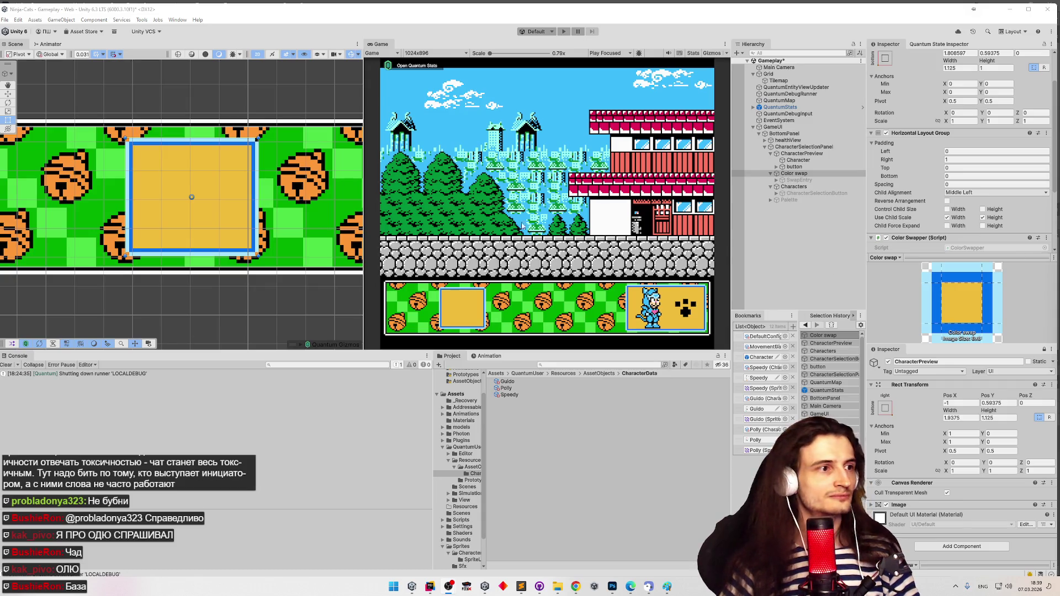
{"action": "scroll", "coordinate": [333, 198], "scroll_direction": "up", "scroll_amount": 2}
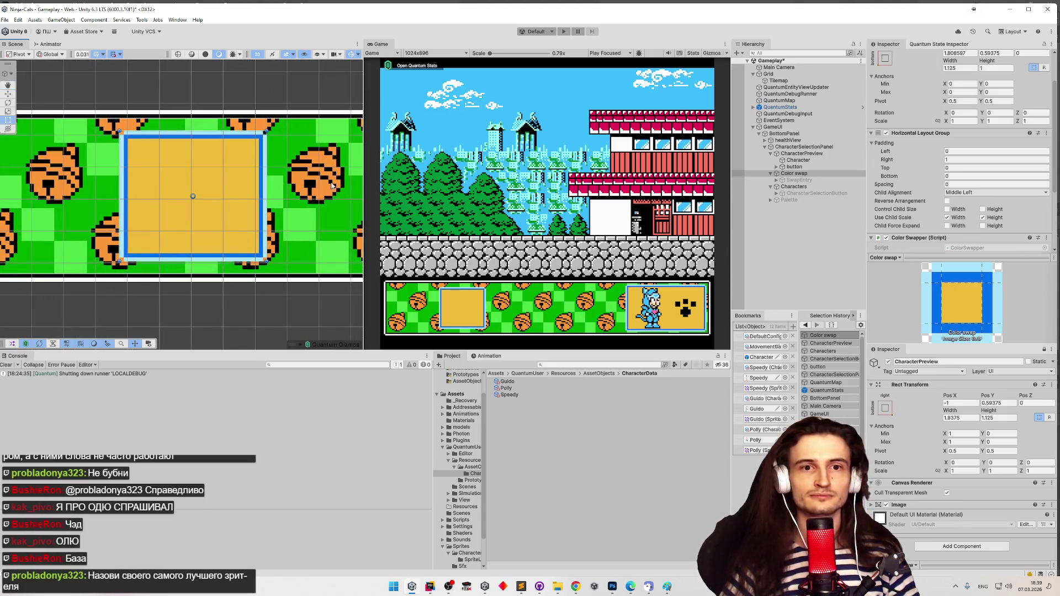
Zoom the Unity Scene view back in on the character selection panel
{"action": "scroll", "coordinate": [191, 182], "scroll_direction": "down", "scroll_amount": 3}
{"action": "scroll", "coordinate": [191, 182], "scroll_direction": "up", "scroll_amount": 2}
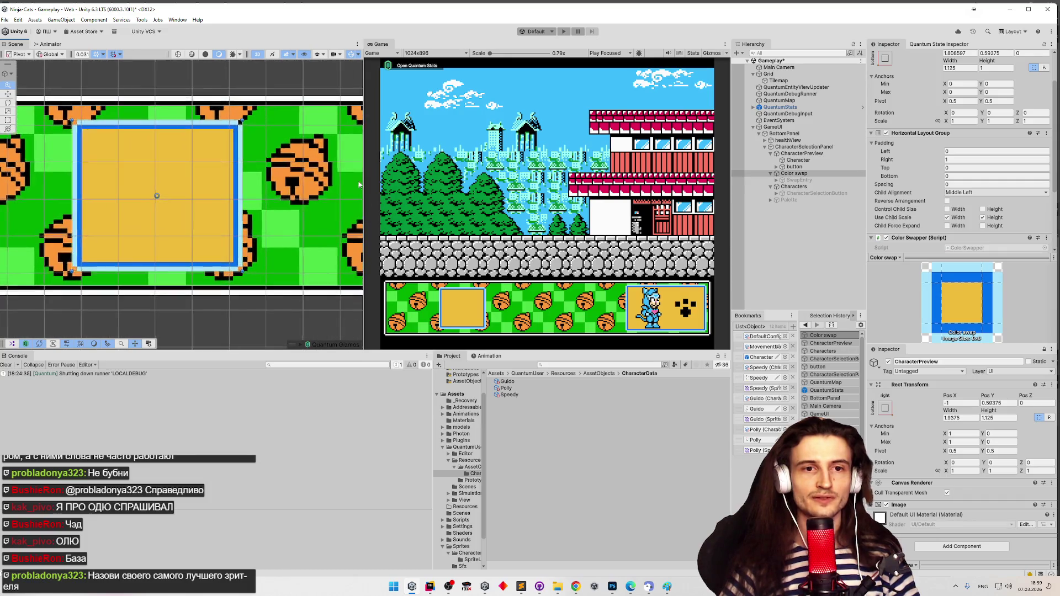
{"action": "scroll", "coordinate": [136, 187], "scroll_direction": "up", "scroll_amount": 1}
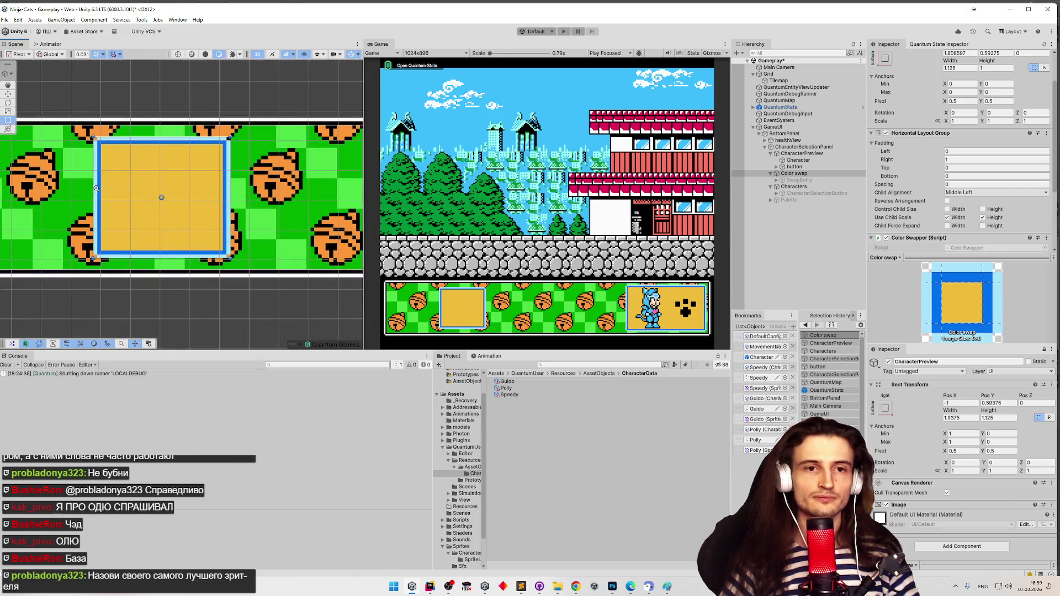
{"action": "scroll", "coordinate": [188, 187], "scroll_direction": "up", "scroll_amount": 2}
{"action": "scroll", "coordinate": [260, 186], "scroll_direction": "up", "scroll_amount": 2}
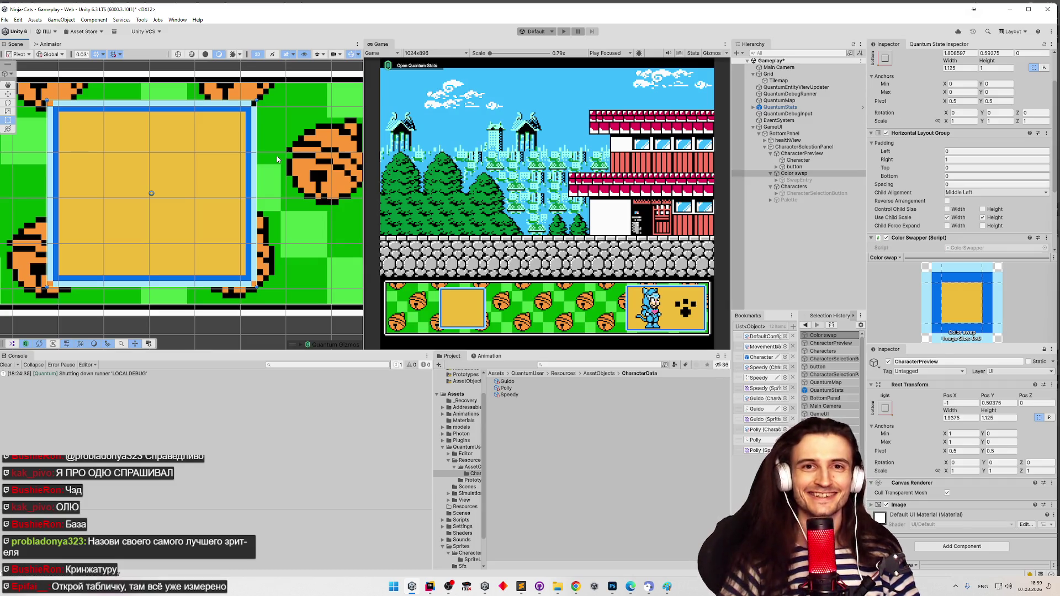
Switch to Chrome, open the viewers' points spreadsheet, and select the first viewer's name cell
{"action": "left_click", "coordinate": [576, 586]}
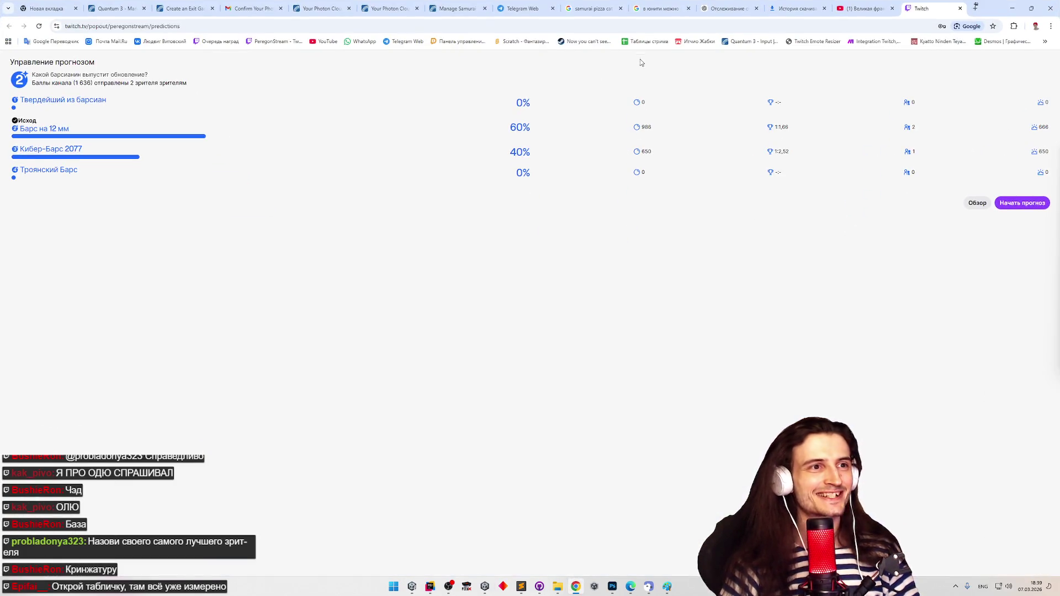
{"action": "left_click", "coordinate": [645, 41]}
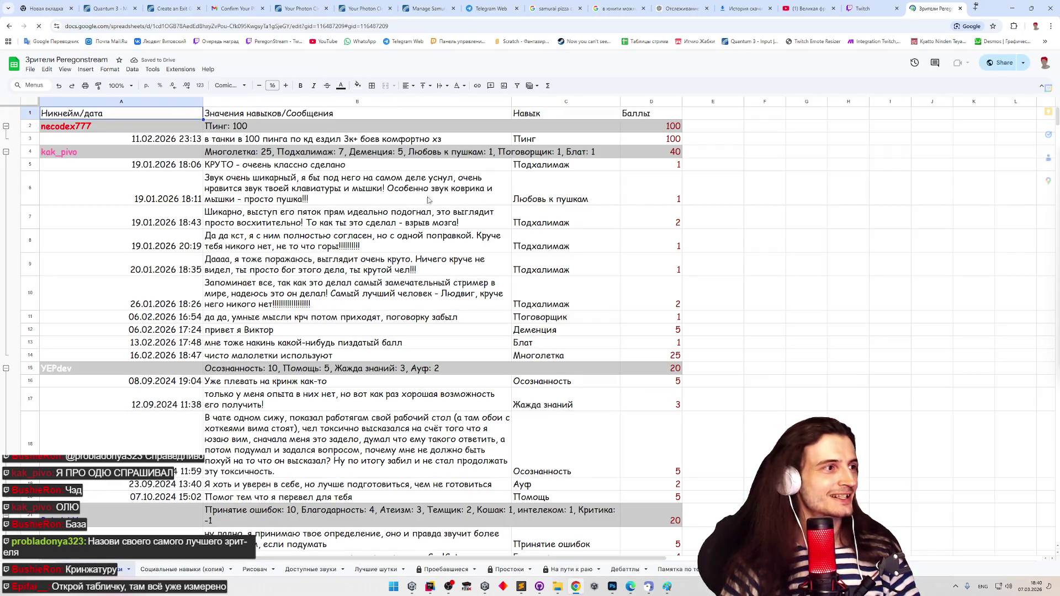
{"action": "left_click", "coordinate": [118, 129]}
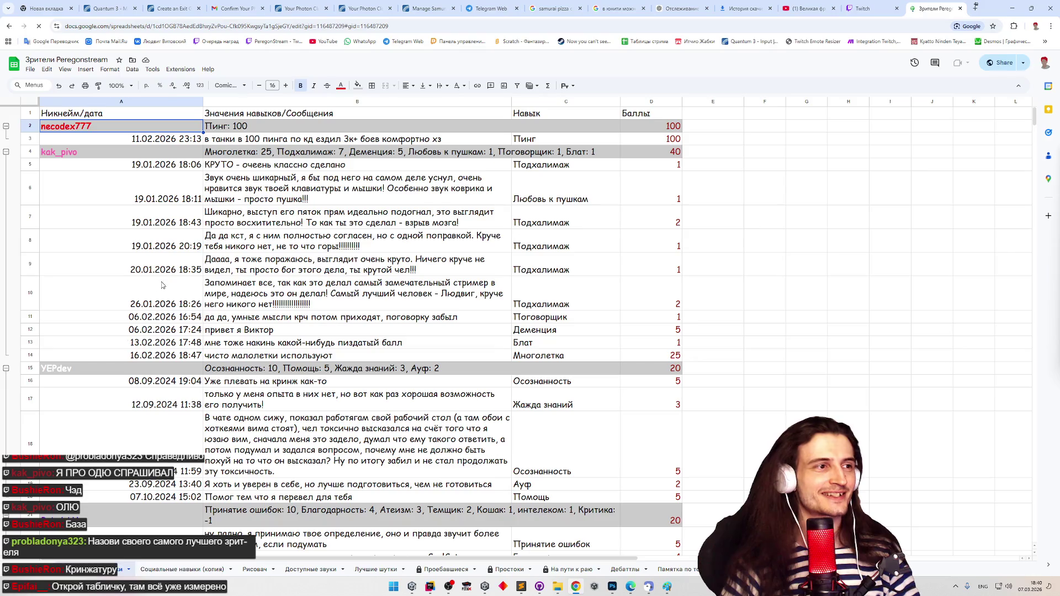
Select a 100 points value and an empty column F cell, minimize Chrome, and select CharacterPreview
{"action": "left_click", "coordinate": [633, 139]}
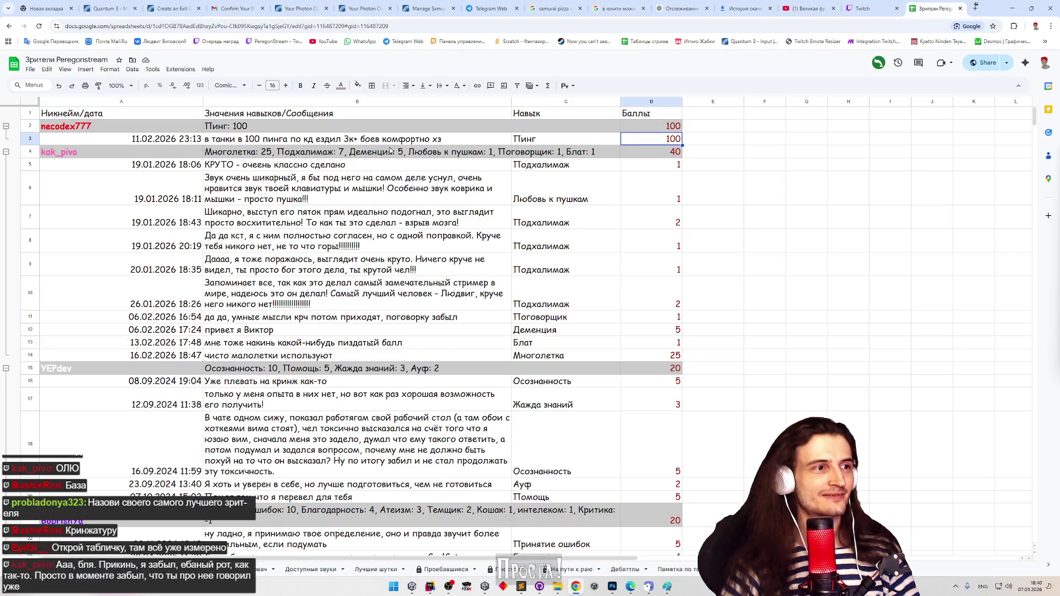
{"action": "left_click", "coordinate": [776, 284]}
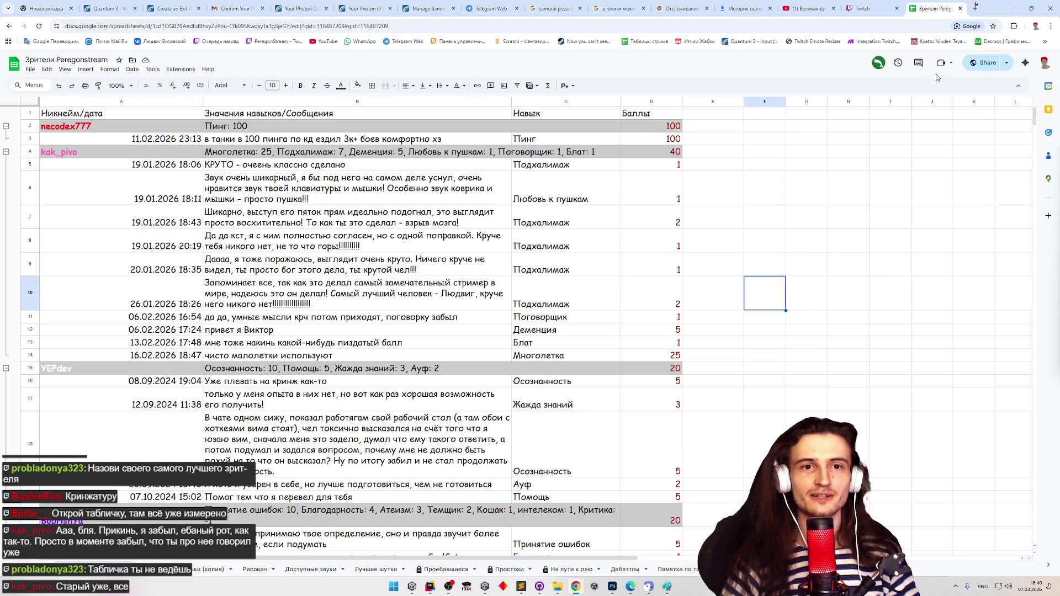
{"action": "left_click", "coordinate": [1012, 9]}
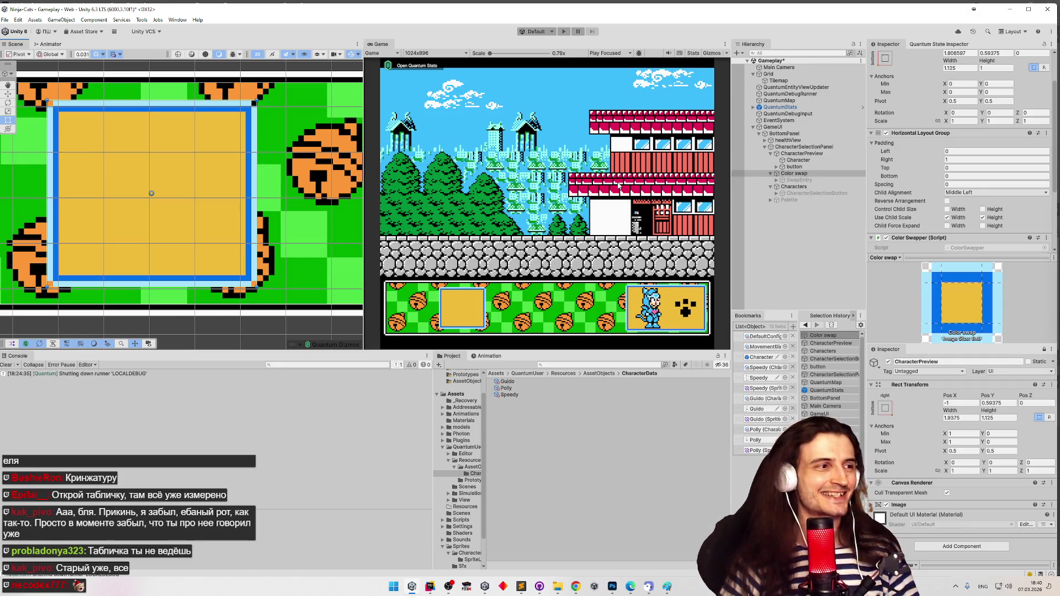
{"action": "left_click", "coordinate": [802, 155]}
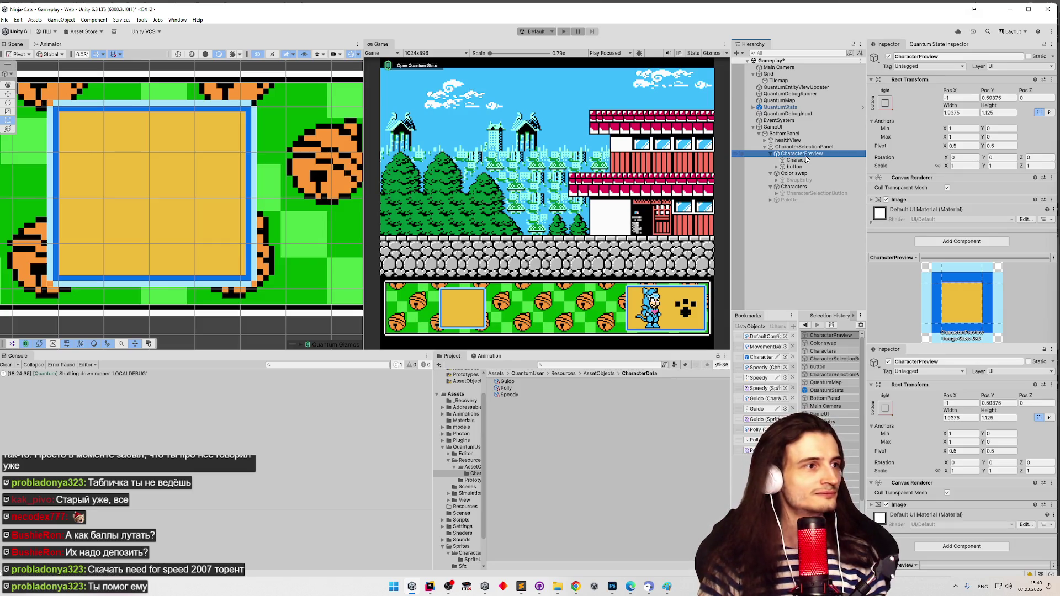
Compare the Color swap and CharacterPreview width and height, then reselect Color swap
{"action": "key", "text": "Down"}
{"action": "key", "text": "Down"}
{"action": "key", "text": "Down"}
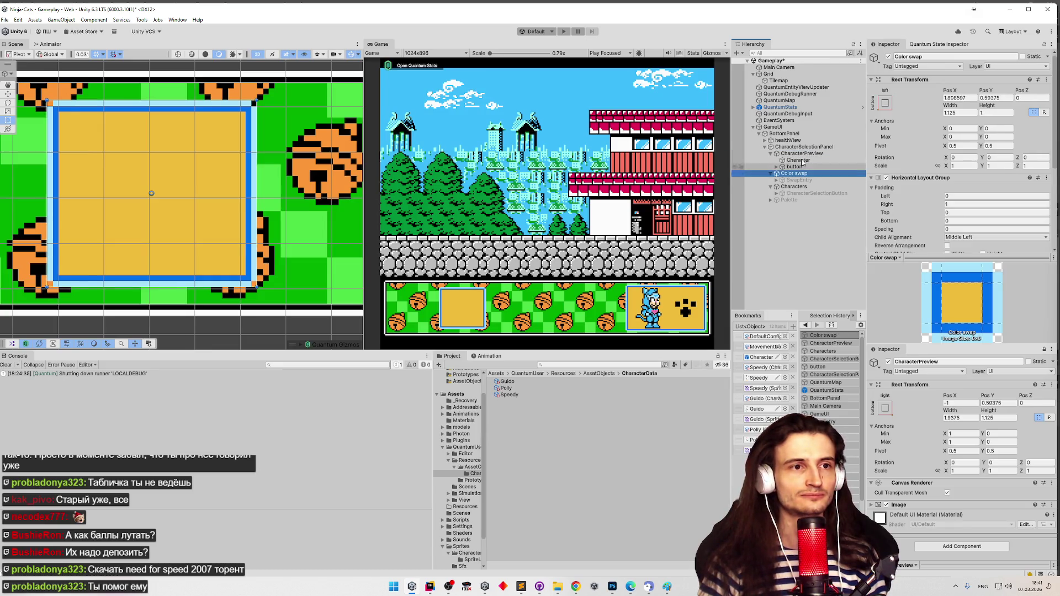
{"action": "key", "text": "Tab"}
{"action": "key", "text": "Tab"}
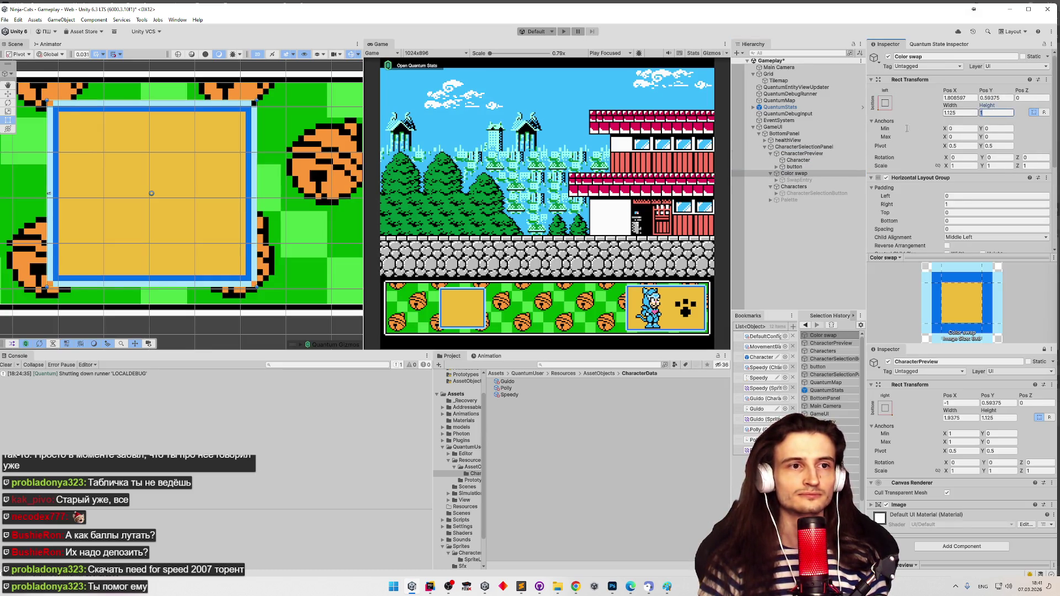
{"action": "left_click", "coordinate": [813, 154]}
{"action": "key", "text": "Tab"}
{"action": "key", "text": "Tab"}
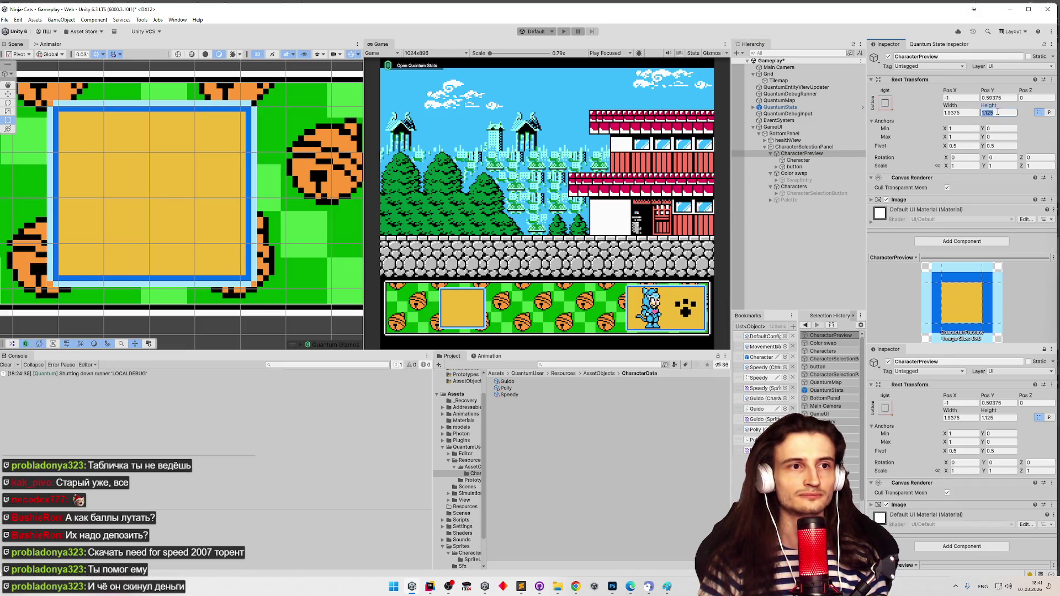
{"action": "left_click", "coordinate": [801, 176]}
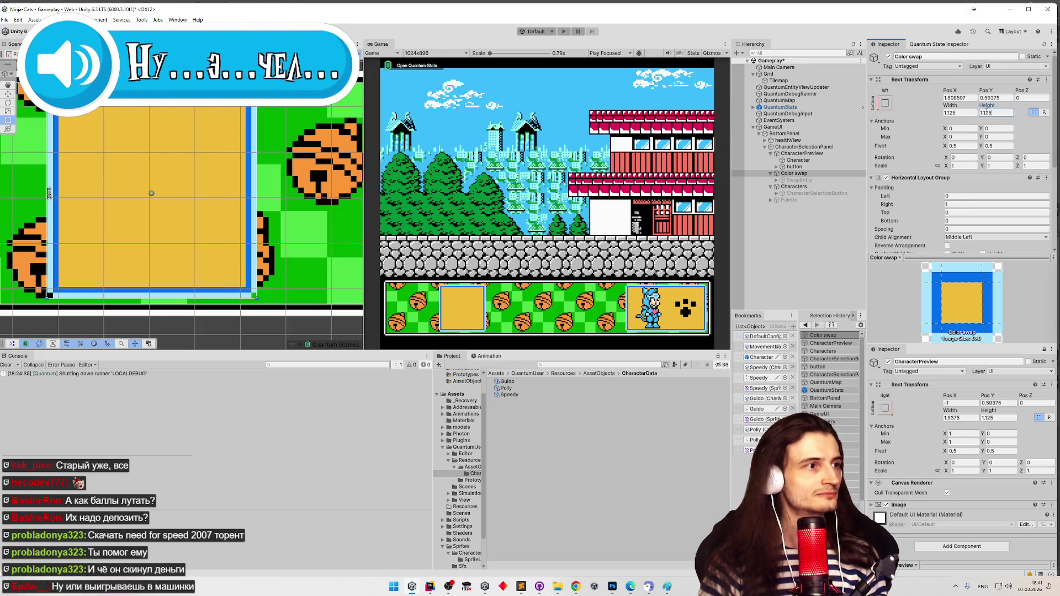
Drag the Color swap pivot to its left edge, giving pivot X 0.1136 and Pos X 1.246098
{"action": "left_click_drag", "start_coordinate": [228, 185], "coordinate": [366, 182]}
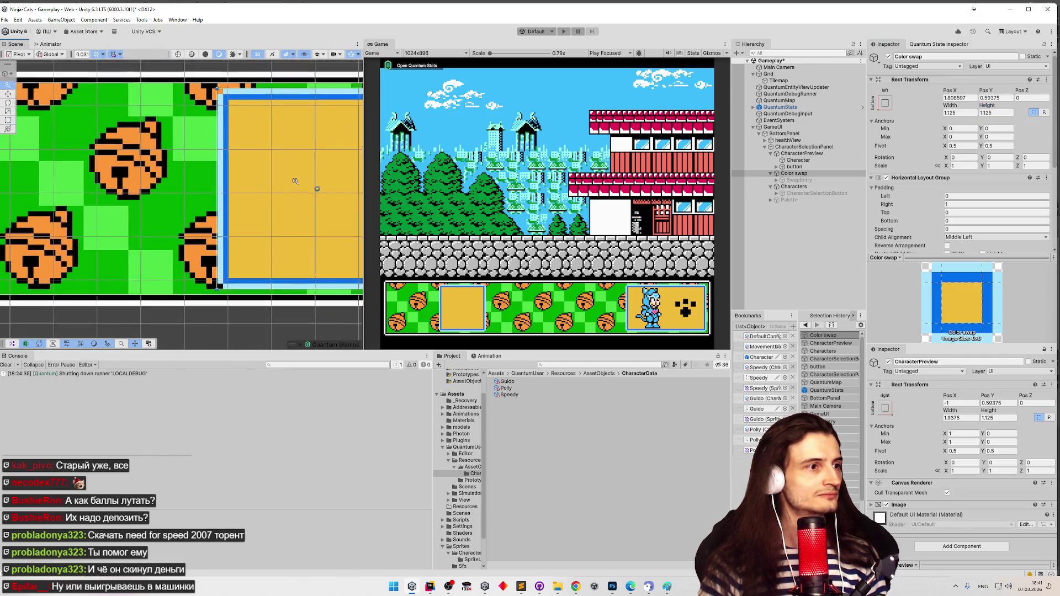
{"action": "scroll", "coordinate": [282, 191], "scroll_direction": "down", "scroll_amount": 2}
{"action": "left_click_drag", "start_coordinate": [293, 191], "coordinate": [205, 203]}
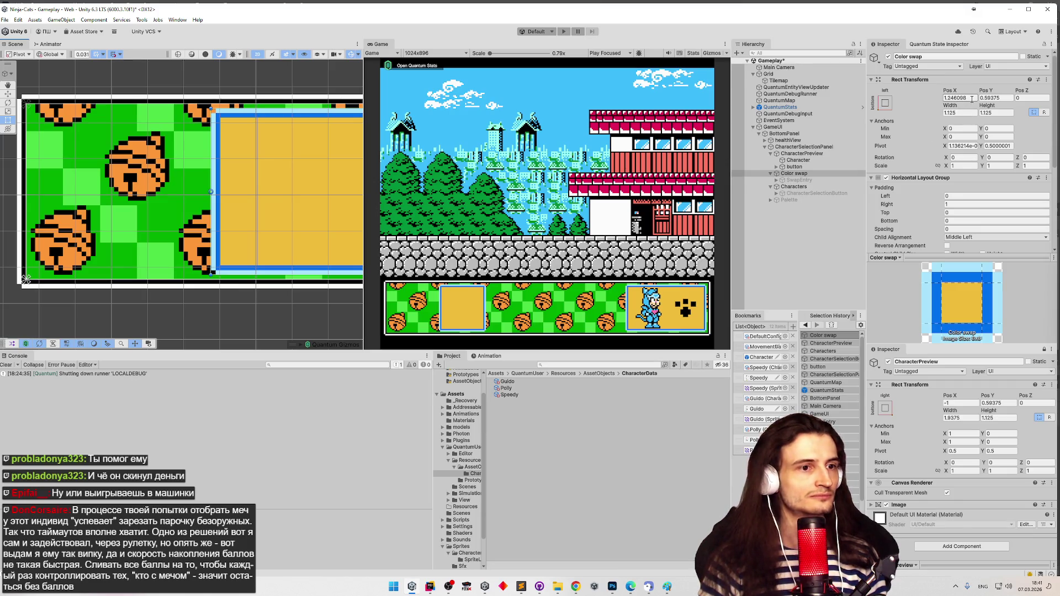
{"action": "left_click", "coordinate": [971, 100]}
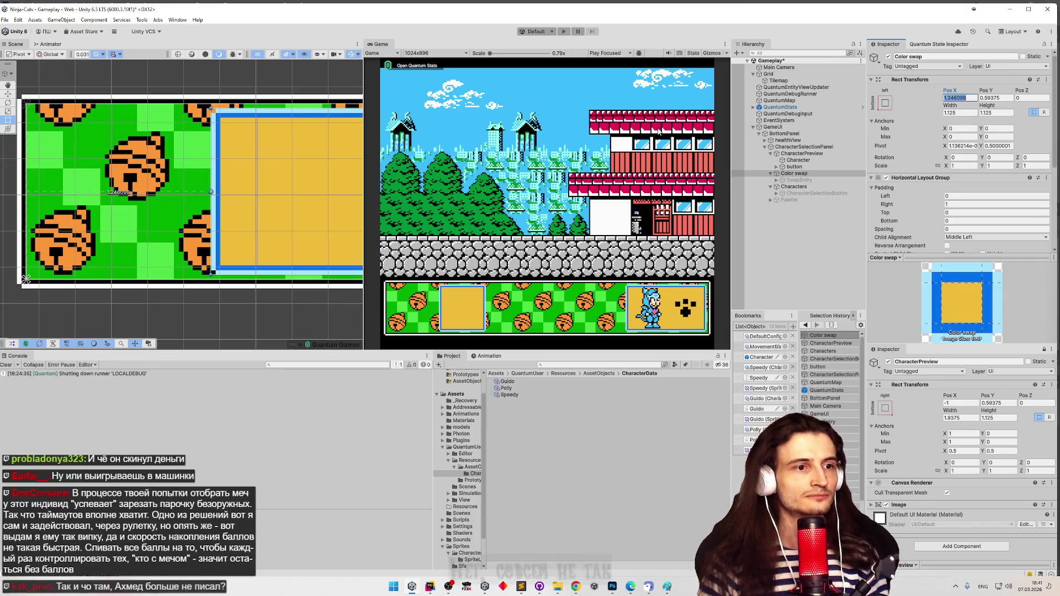
Drag CharacterPreview's pivot to its right edge, then set Pos X -0.03125 and Pivot Y 0.5
{"action": "double_click", "coordinate": [803, 154]}
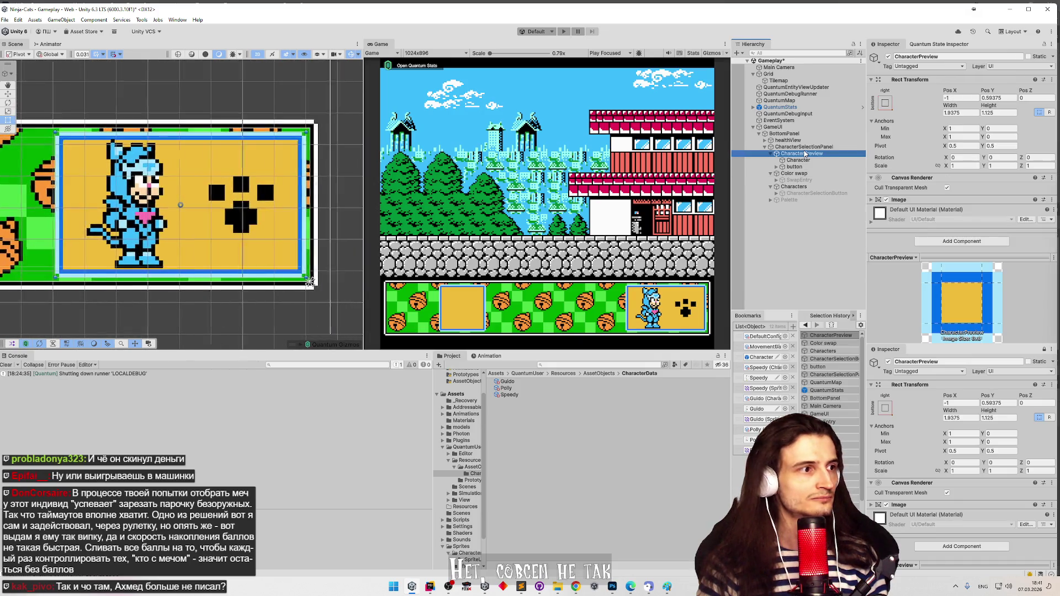
{"action": "left_click_drag", "start_coordinate": [179, 205], "coordinate": [305, 205]}
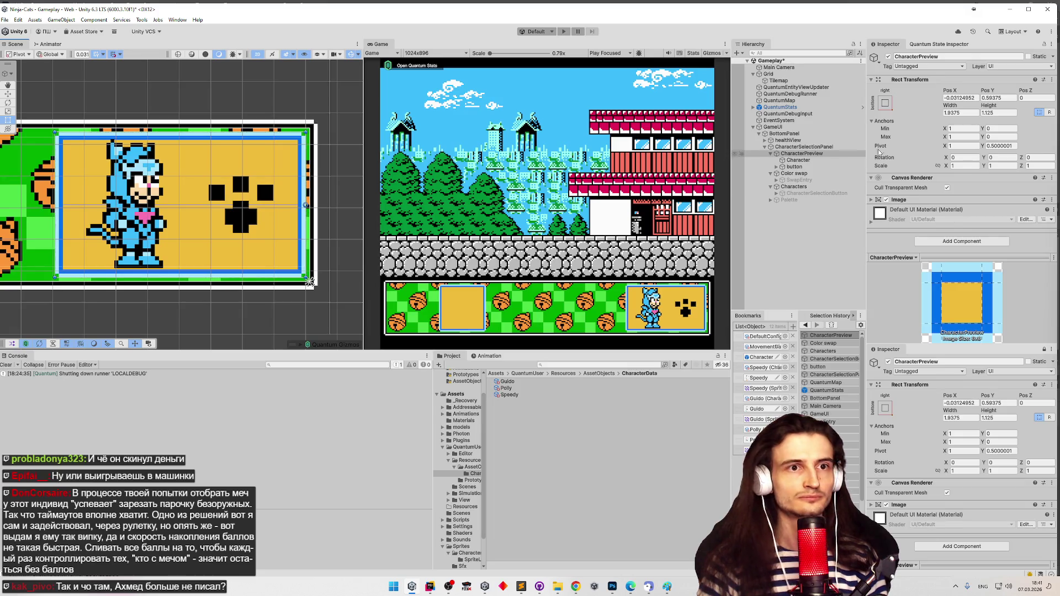
{"action": "left_click", "coordinate": [972, 98]}
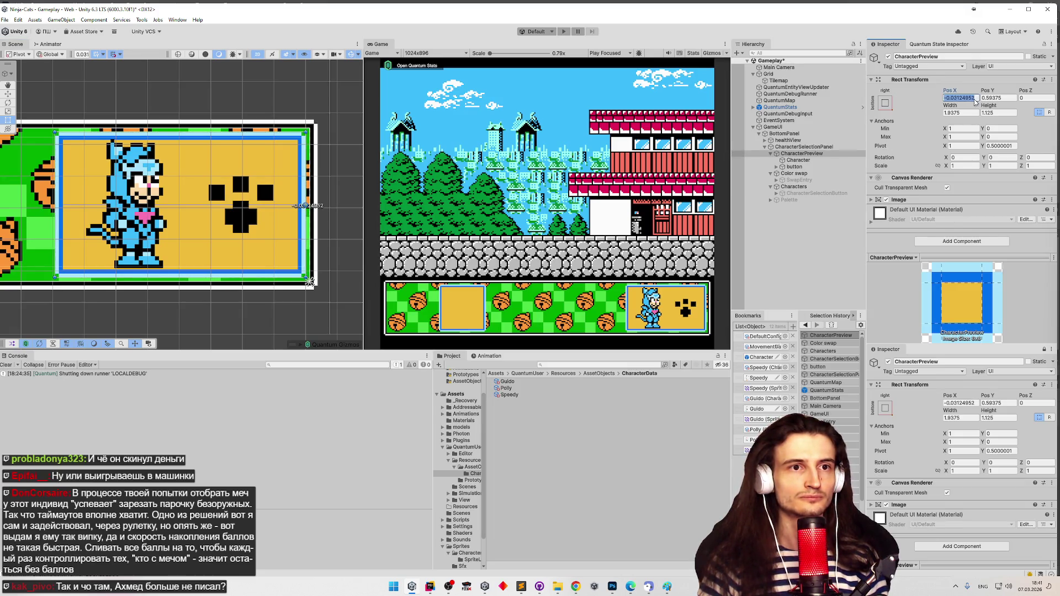
{"action": "type", "text": "-0.0"}
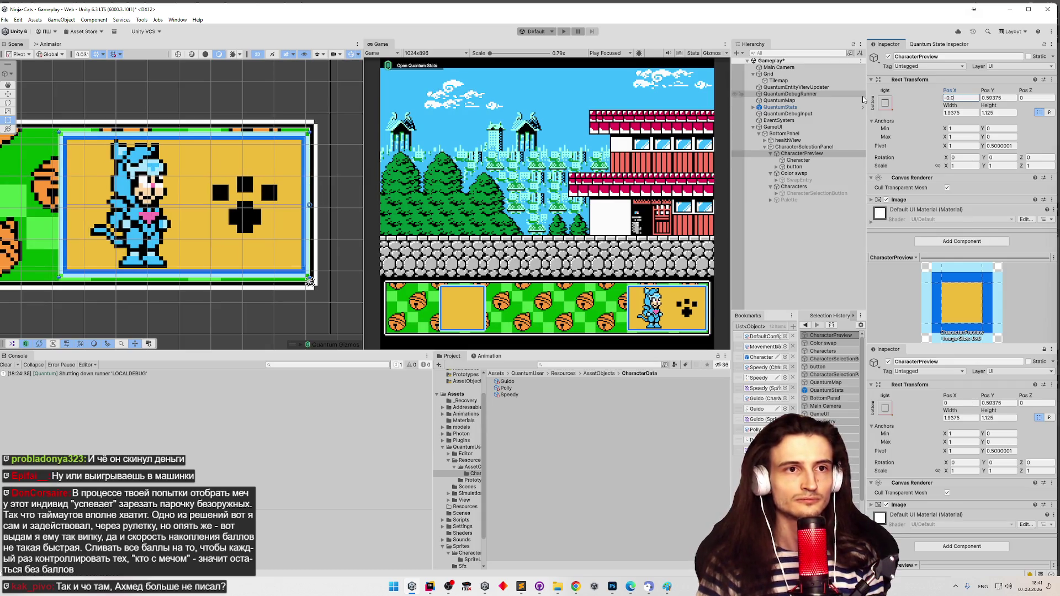
{"action": "type", "text": "3125"}
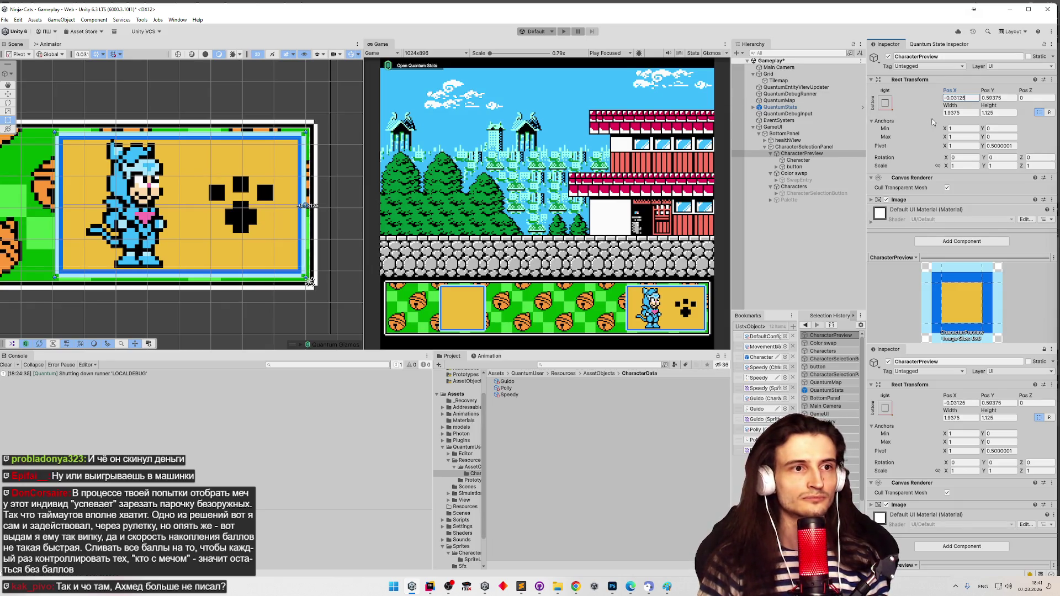
{"action": "left_click", "coordinate": [1005, 146]}
{"action": "type", "text": "0.5"}
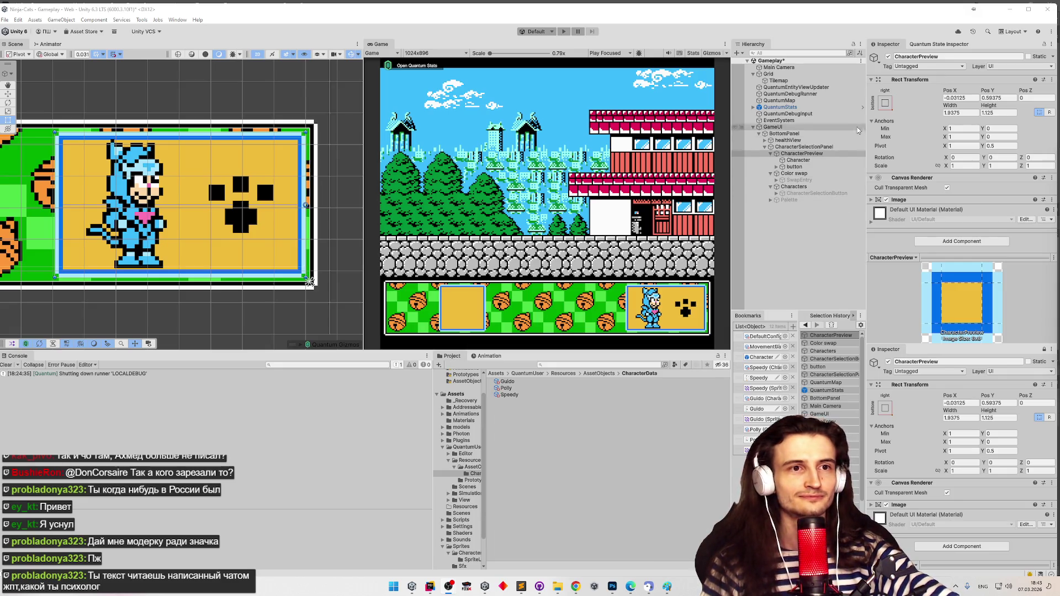
Set Color swap's Pos X to 0.03125 beside CharacterPreview and save the Gameplay scene
{"action": "left_click", "coordinate": [961, 98]}
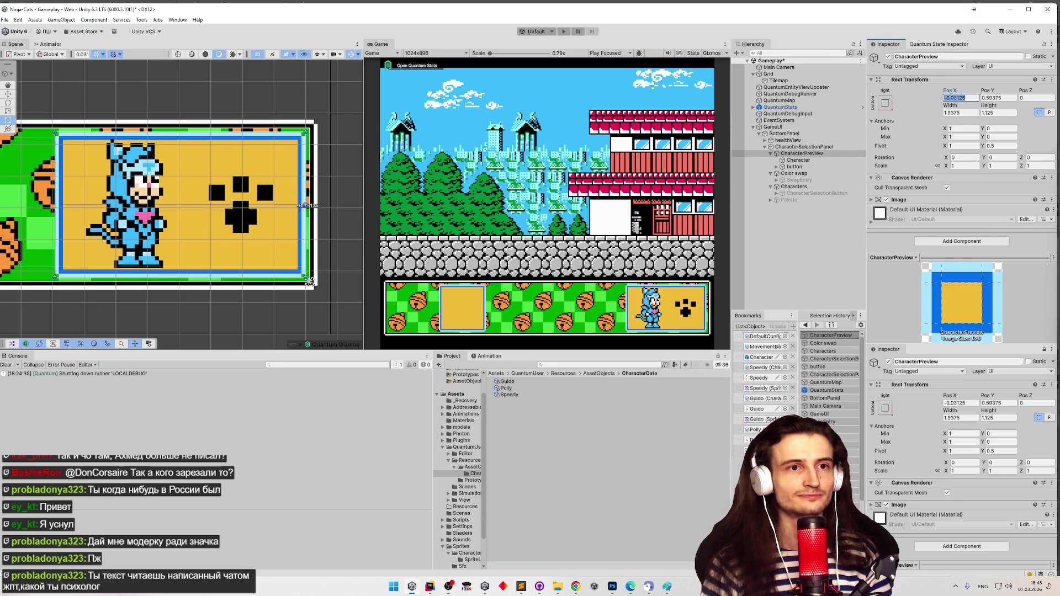
{"action": "left_click", "coordinate": [825, 174]}
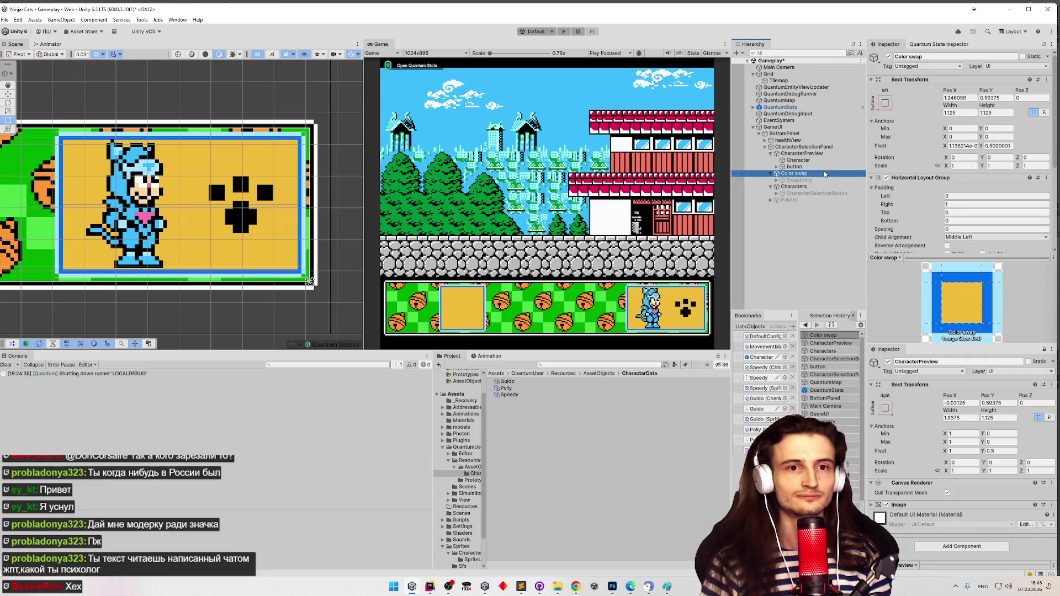
{"action": "key", "text": "f"}
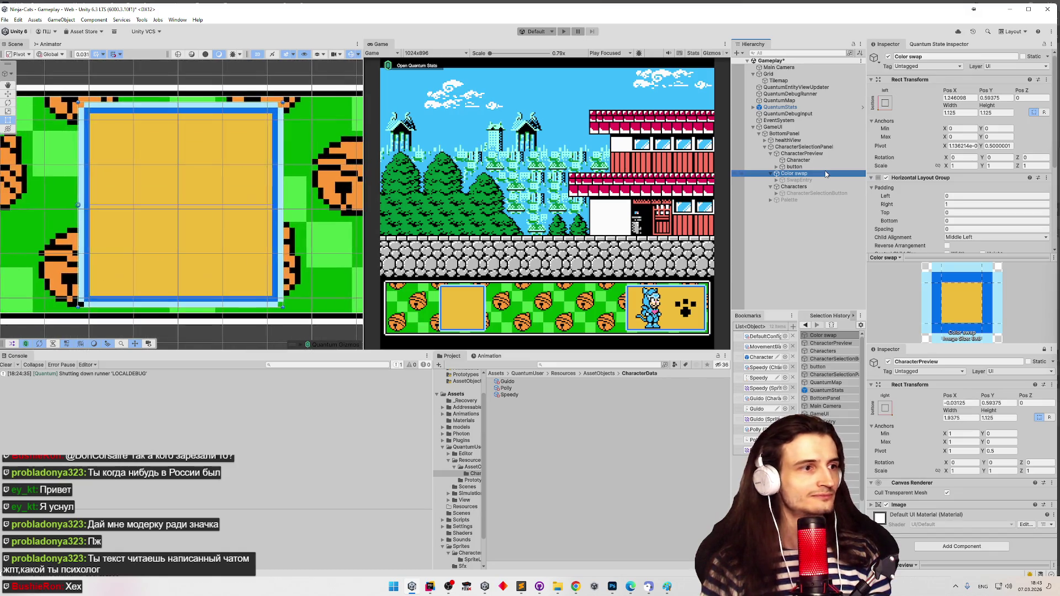
{"action": "left_click", "coordinate": [958, 98]}
{"action": "type", "text": "0.03125"}
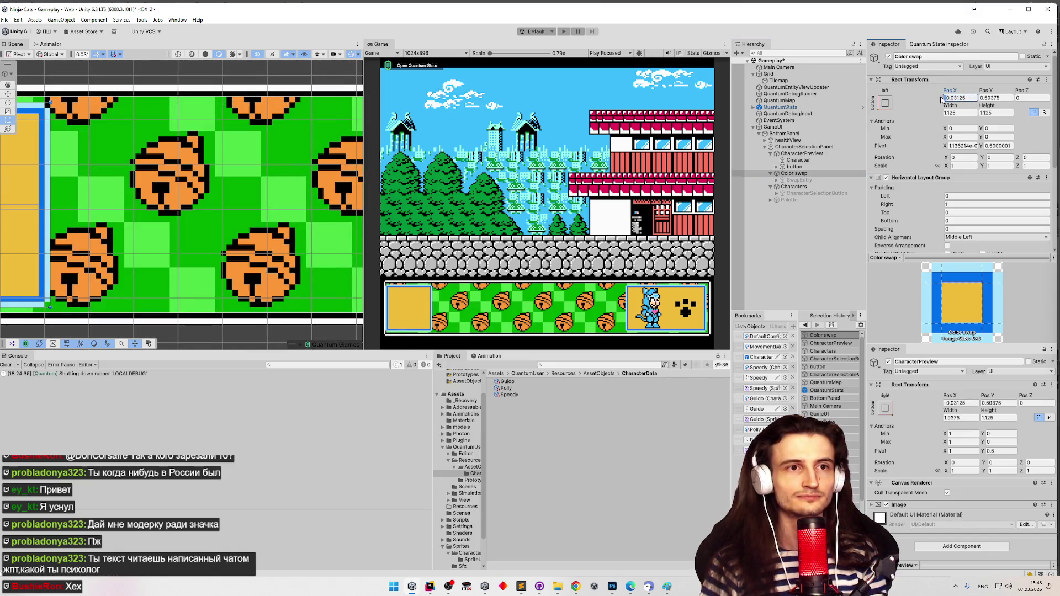
{"action": "key", "text": "ctrl+s"}
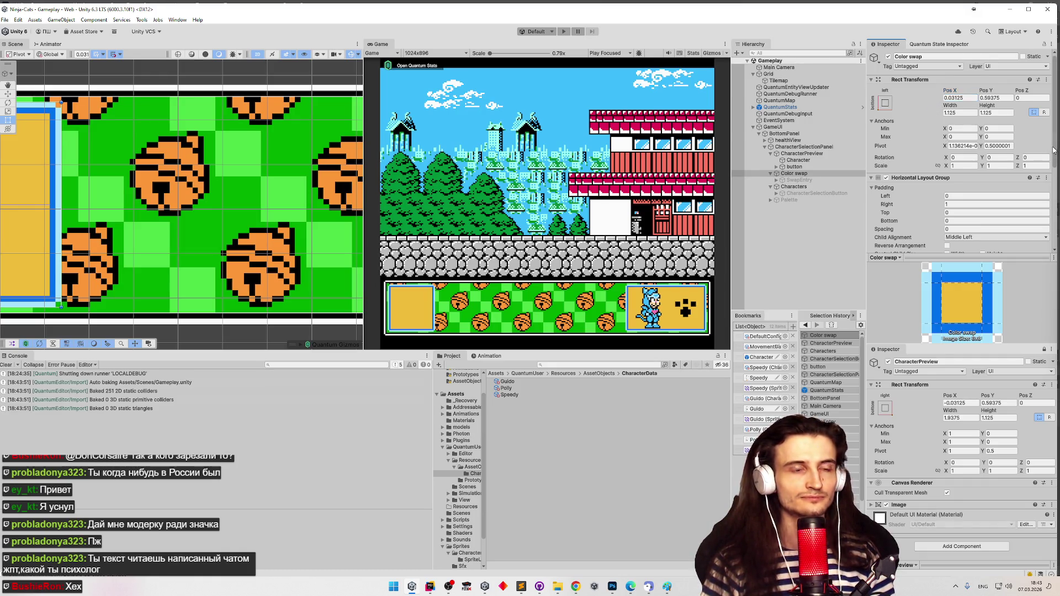
{"action": "scroll", "coordinate": [944, 117], "scroll_direction": "down", "scroll_amount": 3}
{"action": "left_click", "coordinate": [945, 122]}
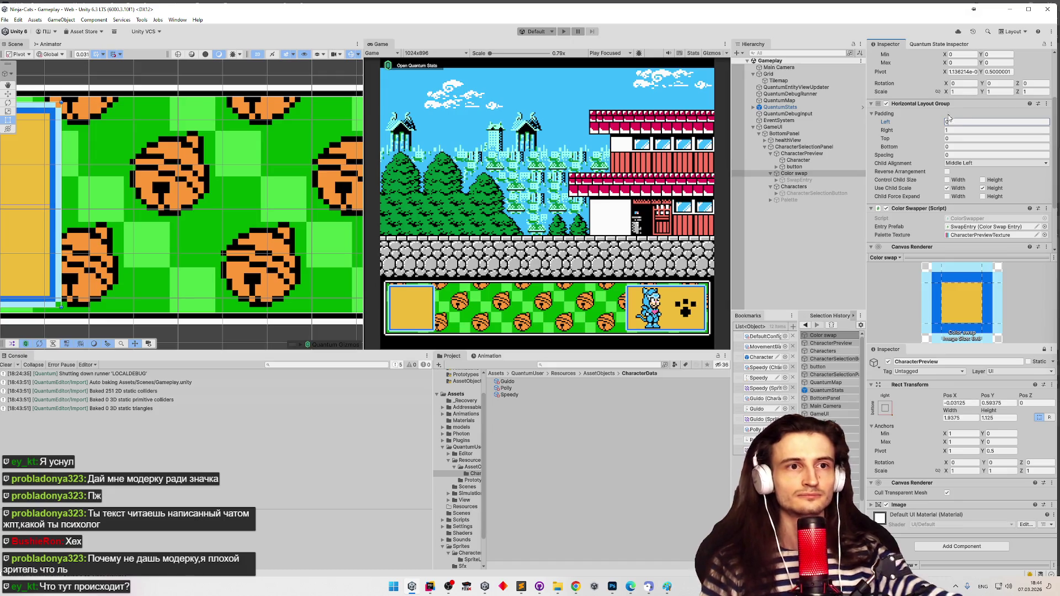
Clear the Horizontal Layout Group's Padding Right value of 1 and save the Gameplay scene
{"action": "left_click", "coordinate": [954, 129]}
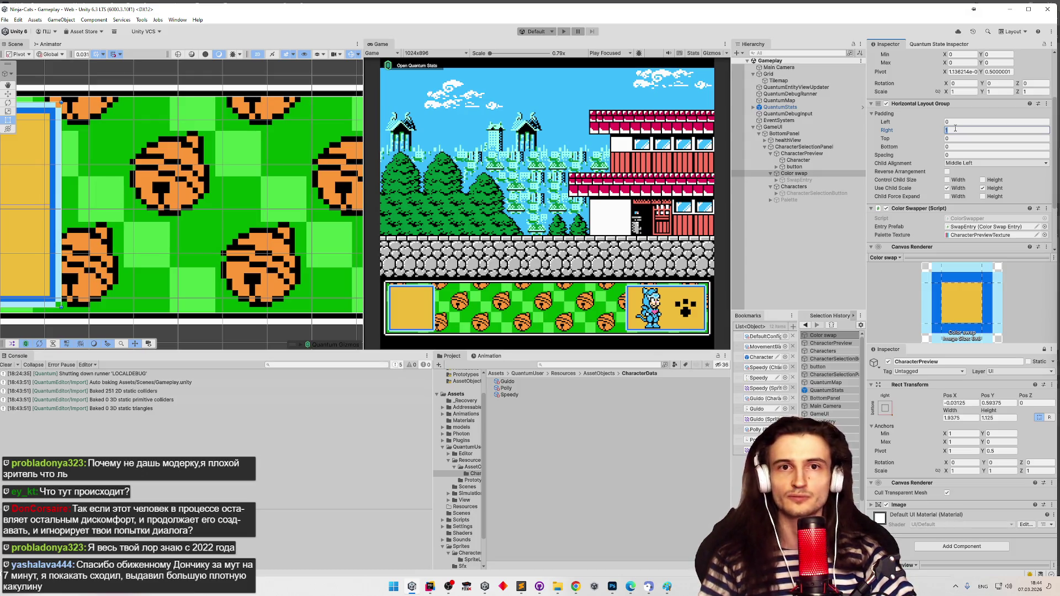
{"action": "type", "text": "1"}
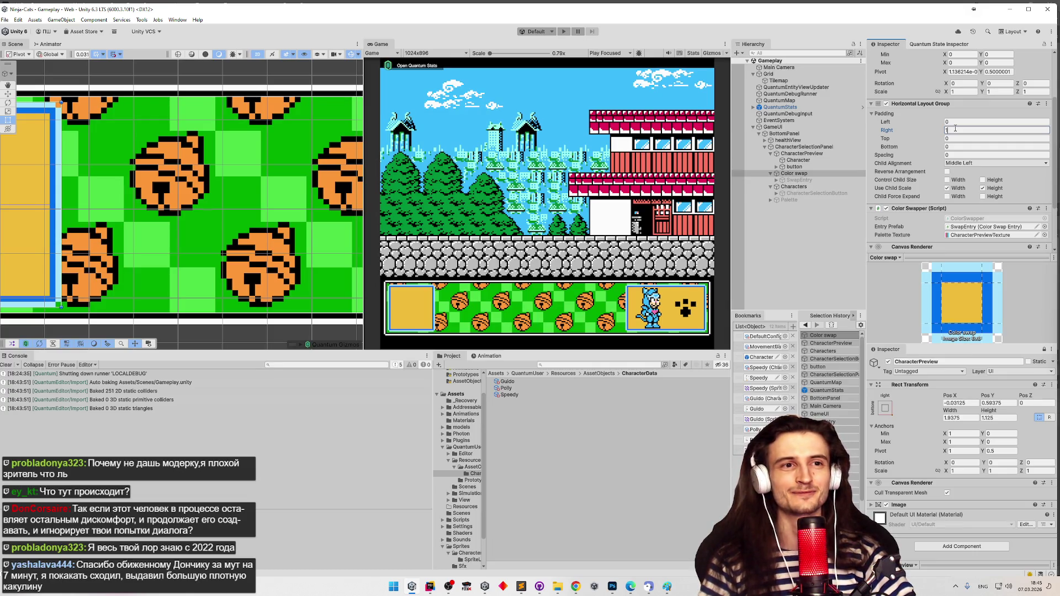
{"action": "key", "text": "BackSpace"}
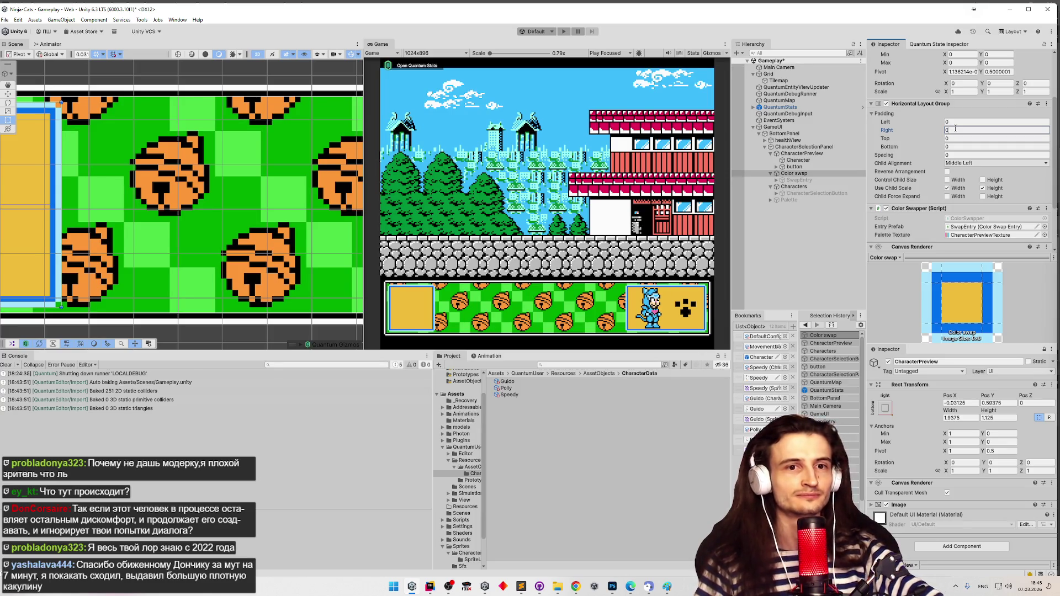
{"action": "key", "text": "ctrl+s"}
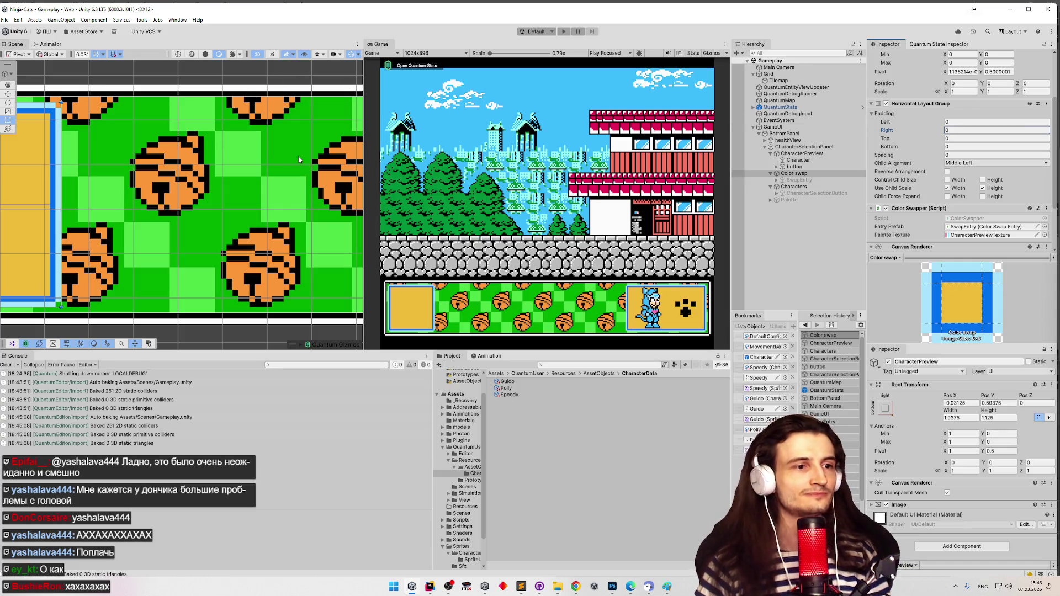
{"action": "left_click", "coordinate": [830, 172]}
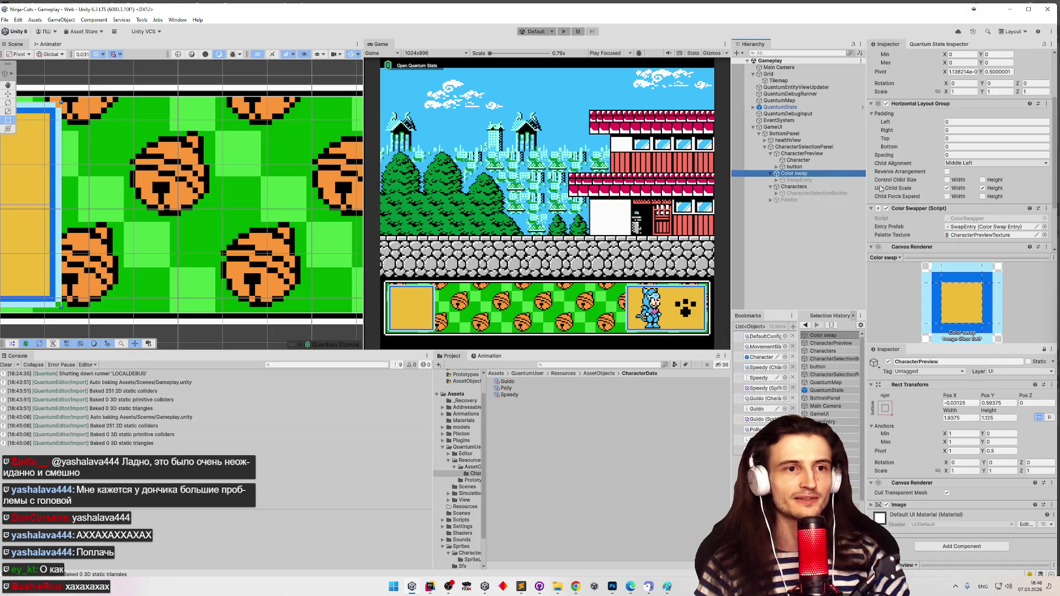
{"action": "scroll", "coordinate": [1047, 202], "scroll_direction": "down", "scroll_amount": 3}
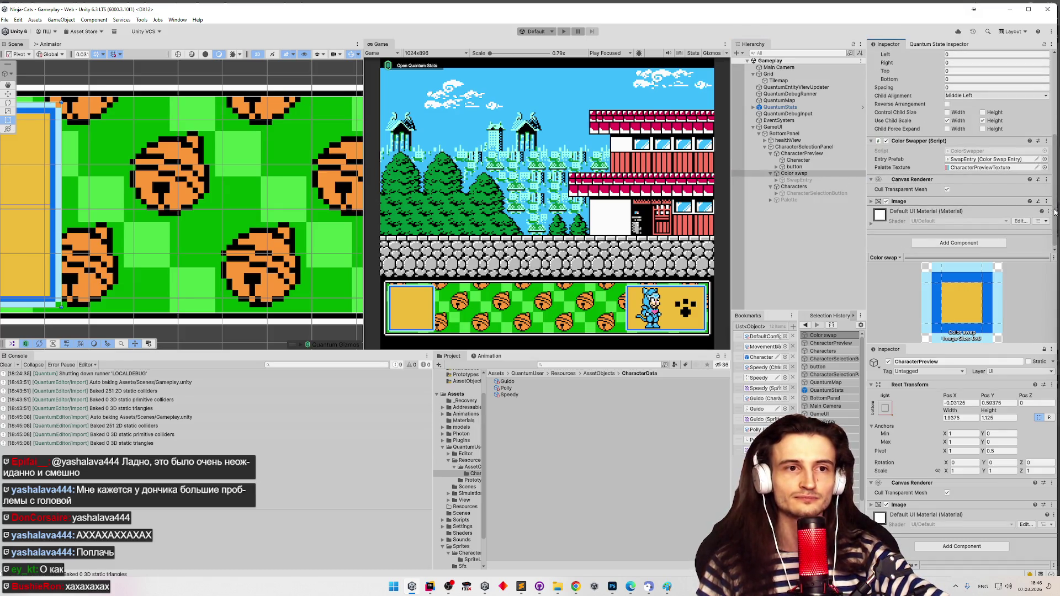
{"action": "scroll", "coordinate": [1053, 182], "scroll_direction": "up", "scroll_amount": 1}
{"action": "scroll", "coordinate": [1054, 182], "scroll_direction": "up", "scroll_amount": 1}
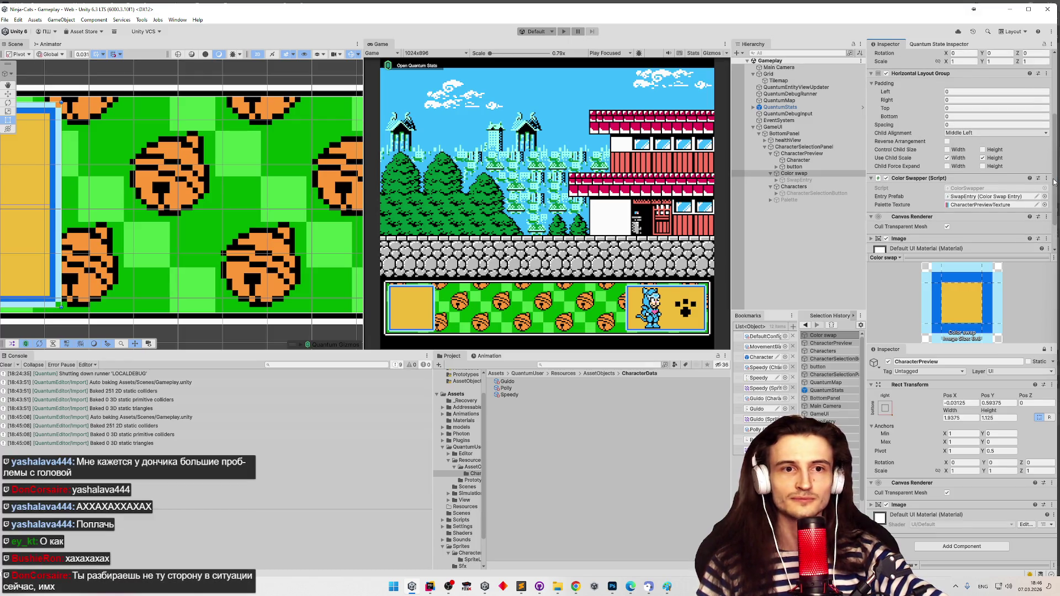
{"action": "scroll", "coordinate": [1053, 183], "scroll_direction": "down", "scroll_amount": 2}
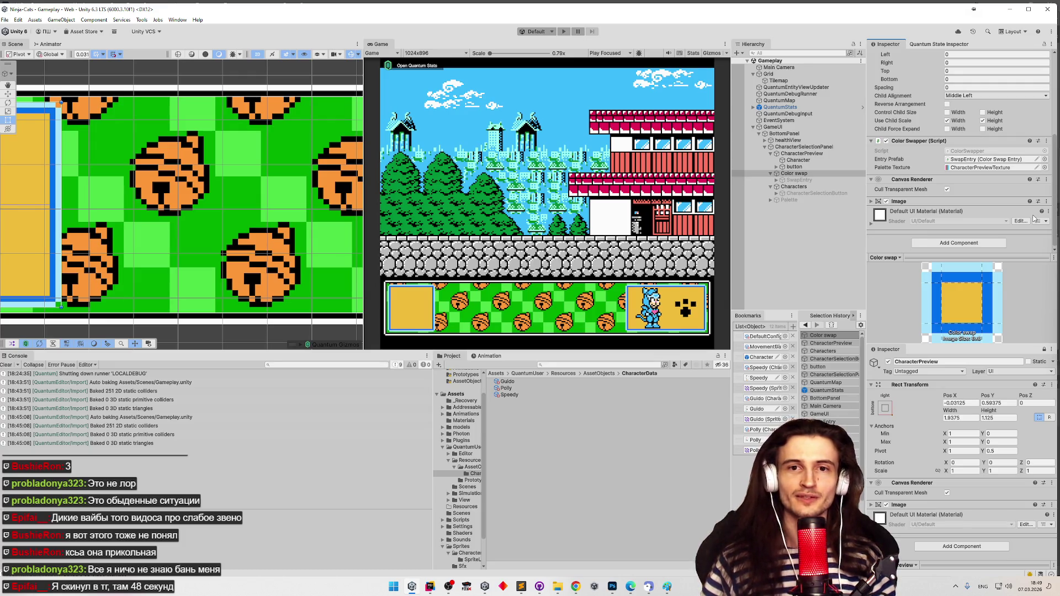
{"action": "left_click", "coordinate": [576, 586]}
Switch to Telegram Web, open the chat with the new message, and follow its YouTube link
{"action": "left_click", "coordinate": [483, 16]}
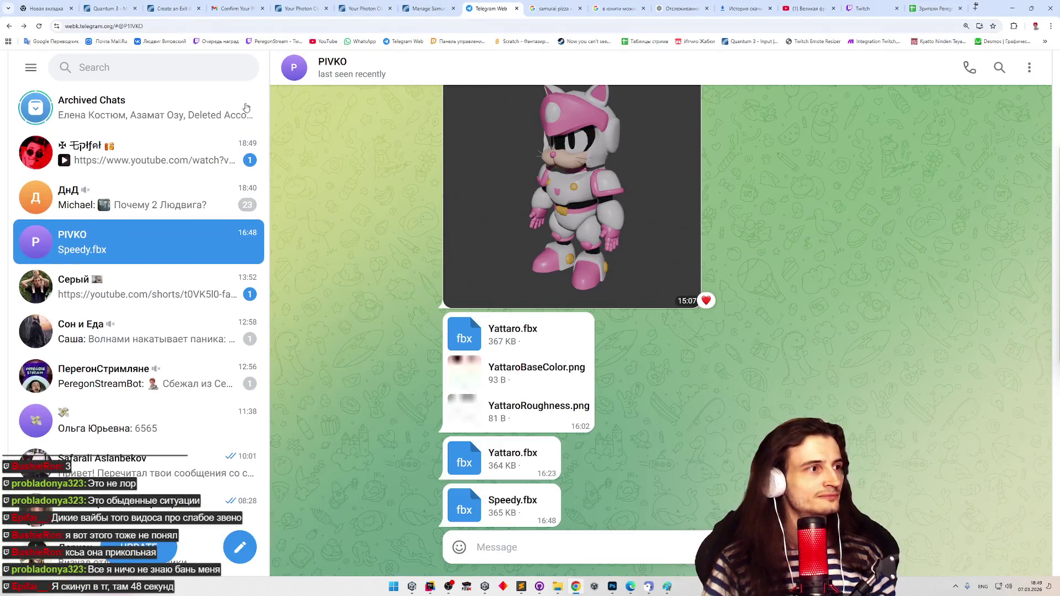
{"action": "left_click", "coordinate": [208, 152]}
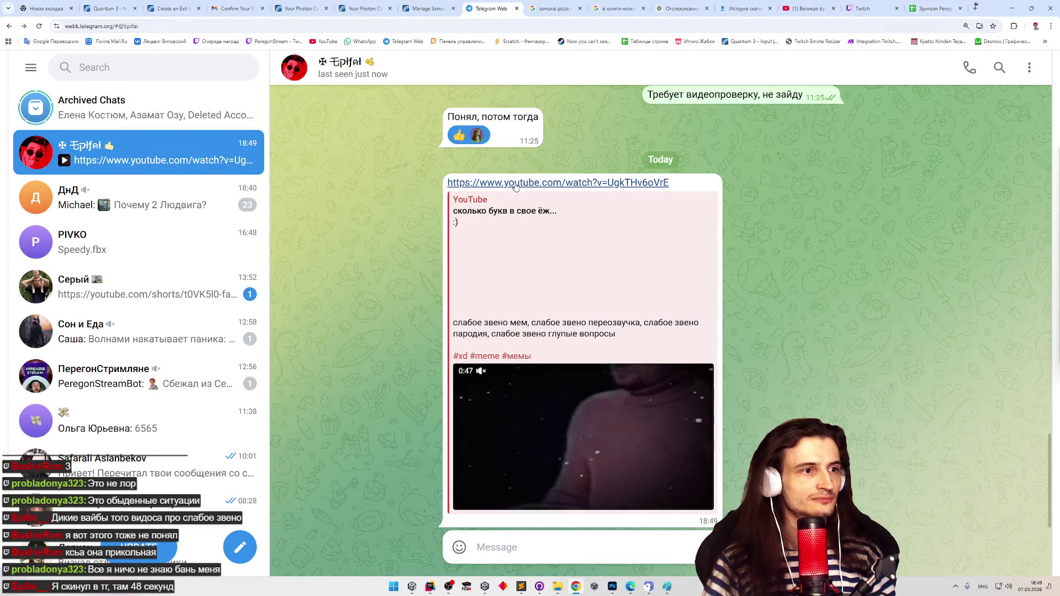
{"action": "left_click", "coordinate": [515, 185]}
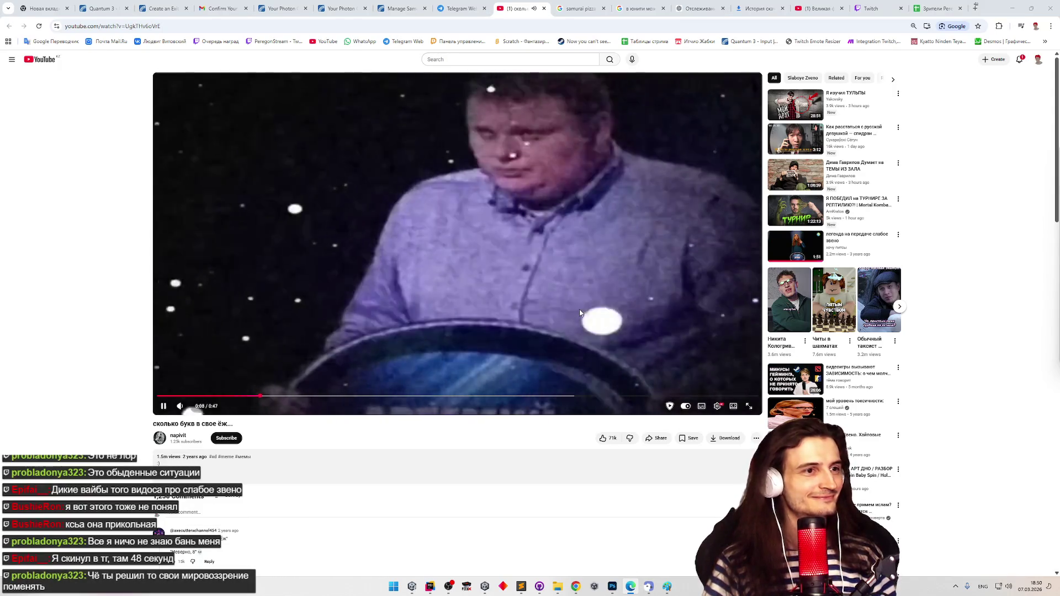
Pause and resume the shared clip until it ends, then close its YouTube tab
{"action": "left_click", "coordinate": [579, 313]}
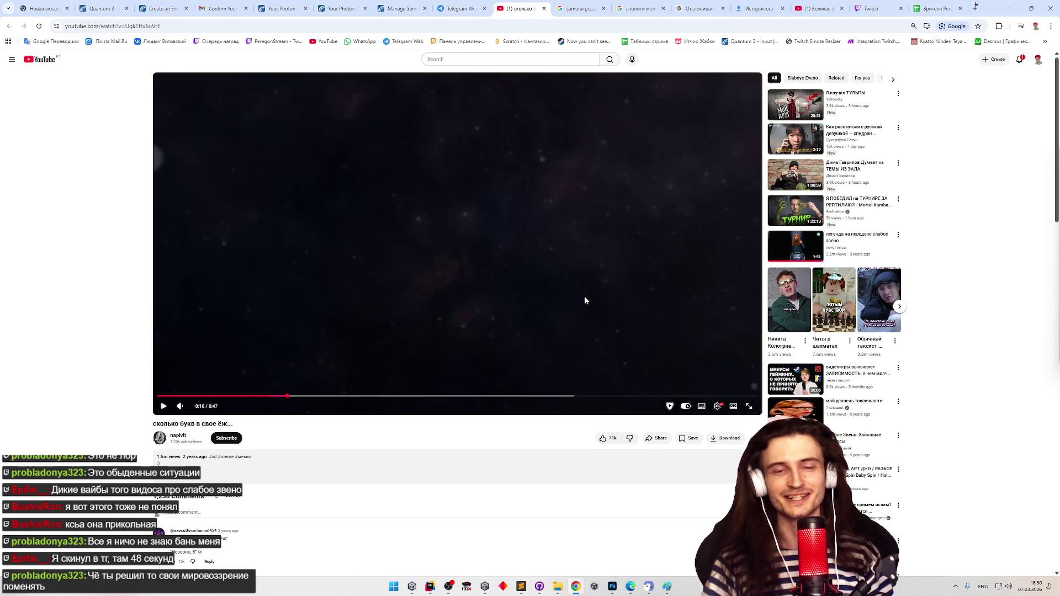
{"action": "left_click", "coordinate": [584, 299]}
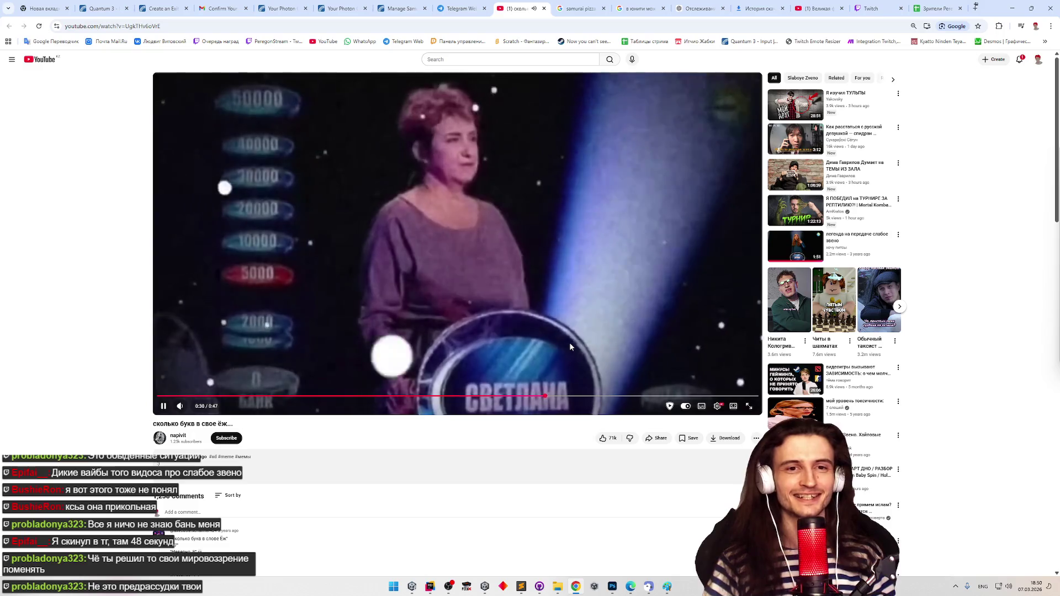
{"action": "left_click", "coordinate": [571, 338]}
{"action": "left_click", "coordinate": [571, 338]}
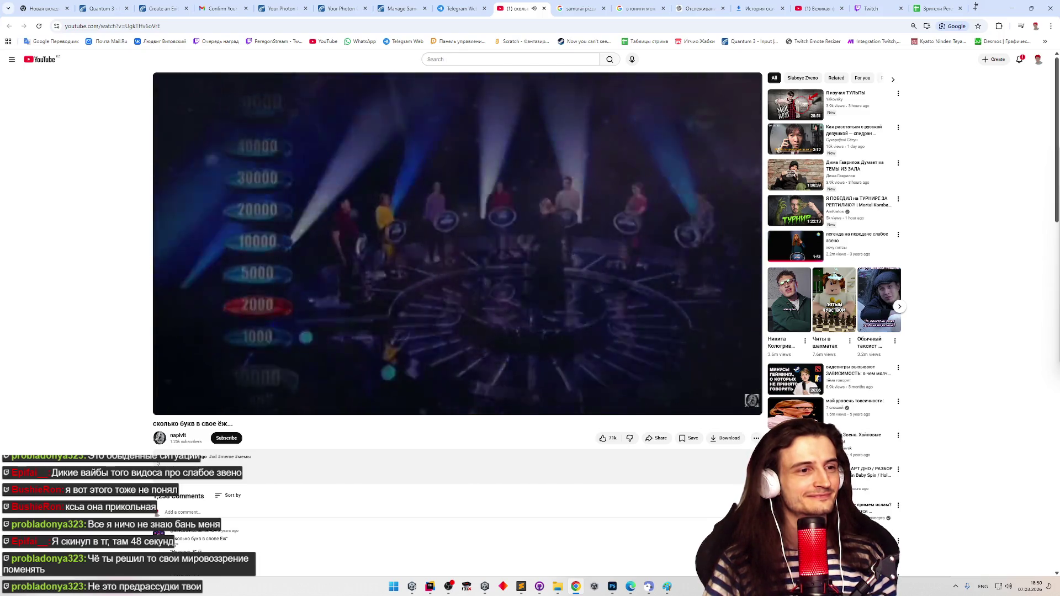
{"action": "left_click", "coordinate": [572, 353]}
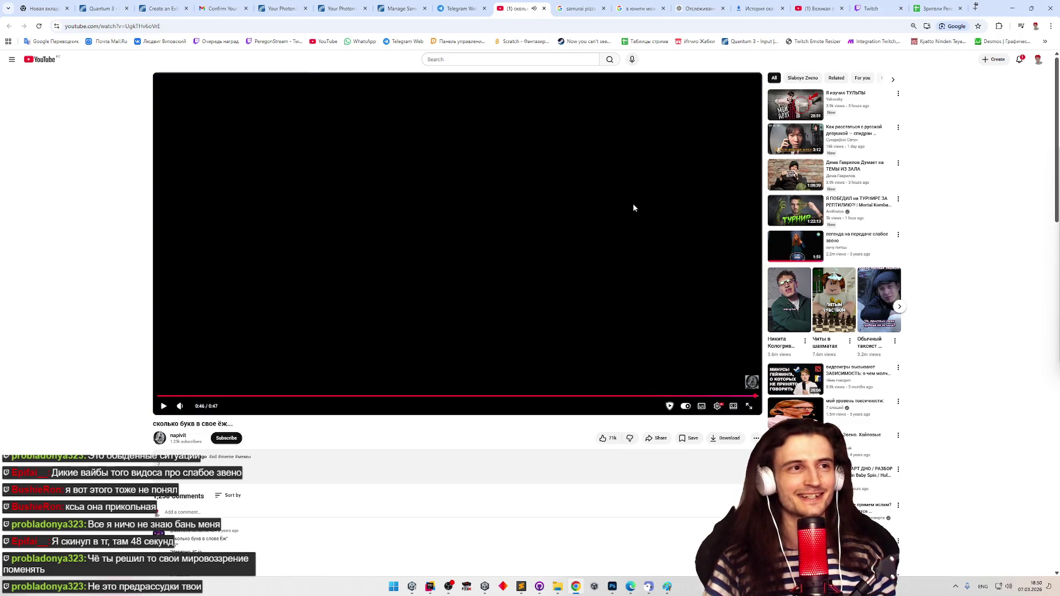
{"action": "left_click", "coordinate": [545, 8]}
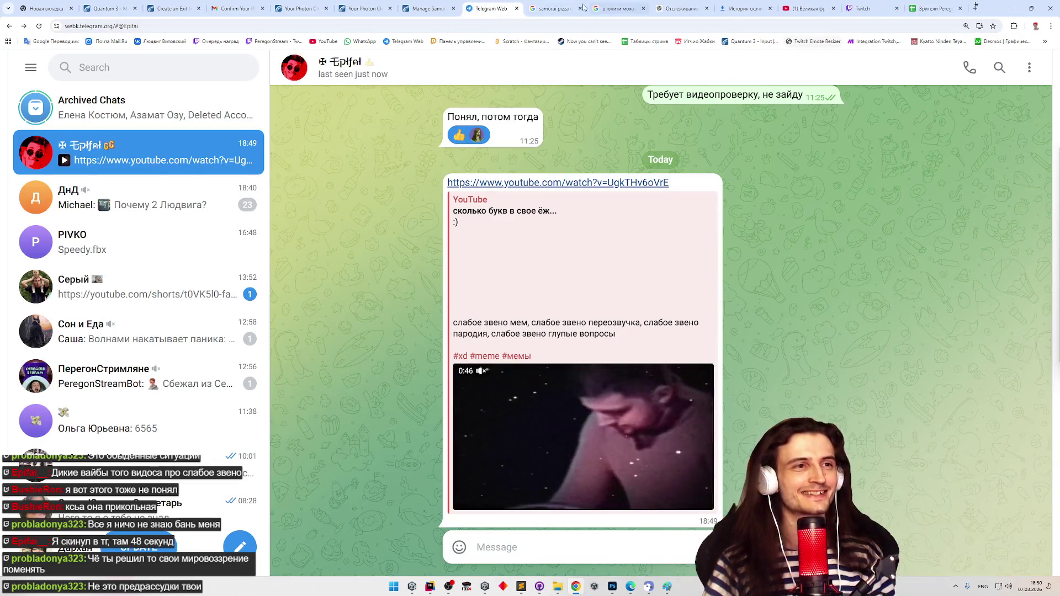
Close Chrome's Telegram Web, YouTube and Twitch predictions tabs, then minimise the browser
{"action": "left_click", "coordinate": [517, 9]}
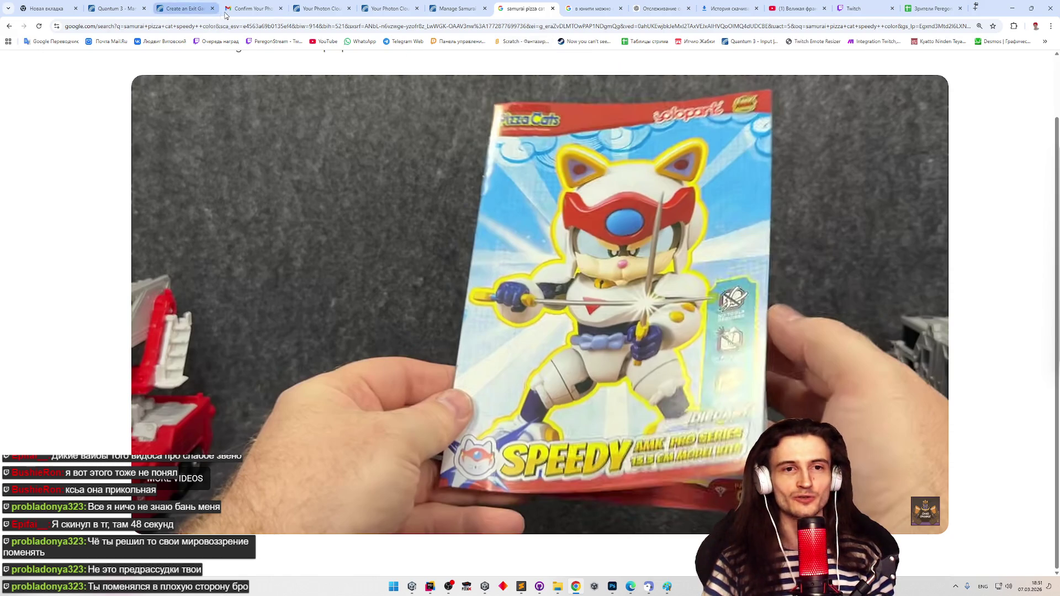
{"action": "left_click", "coordinate": [795, 8]}
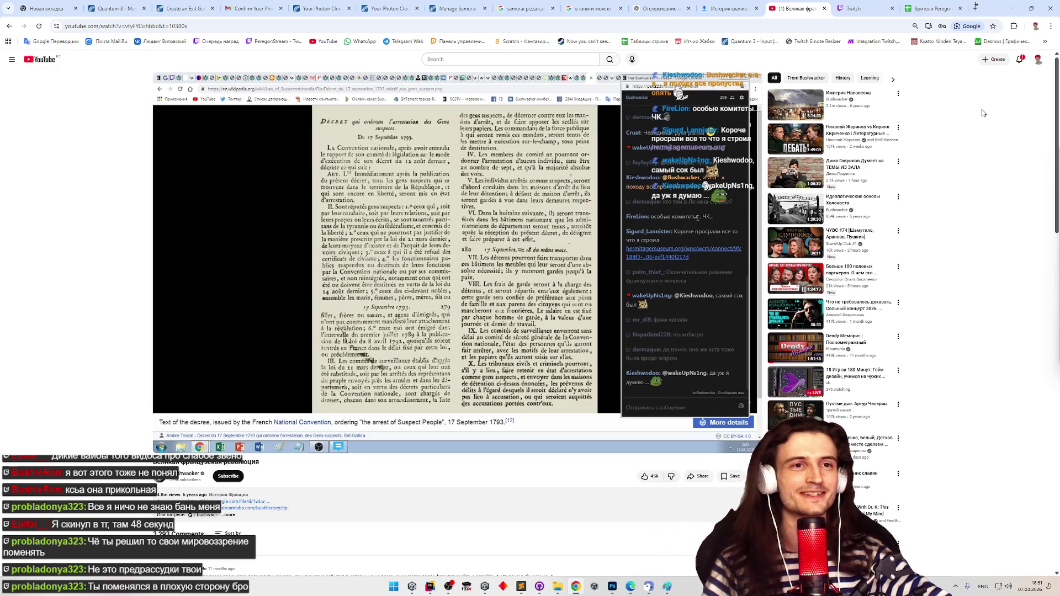
{"action": "left_click", "coordinate": [824, 9]}
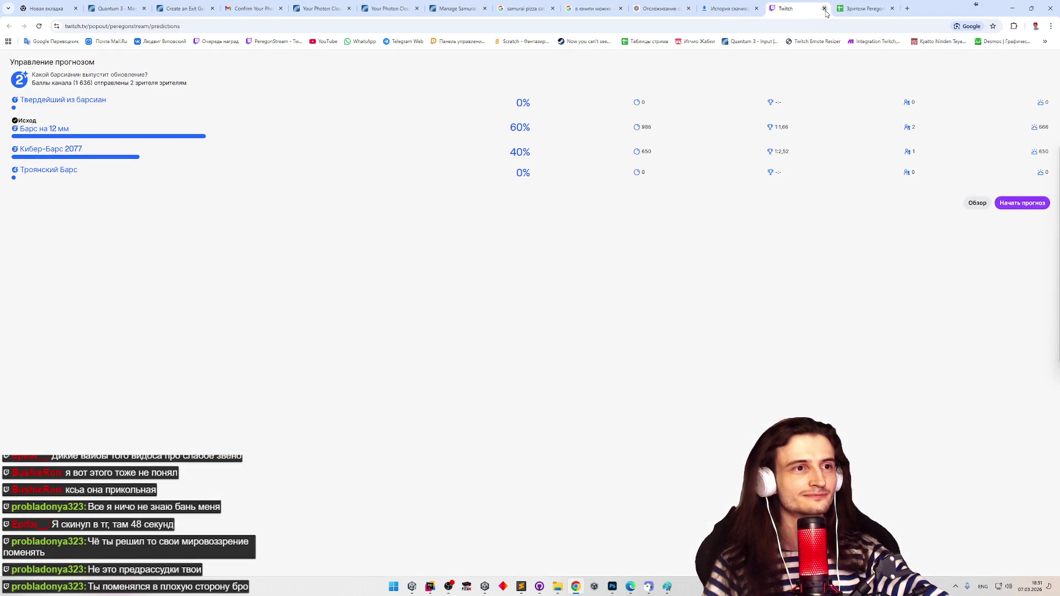
{"action": "left_click", "coordinate": [824, 8]}
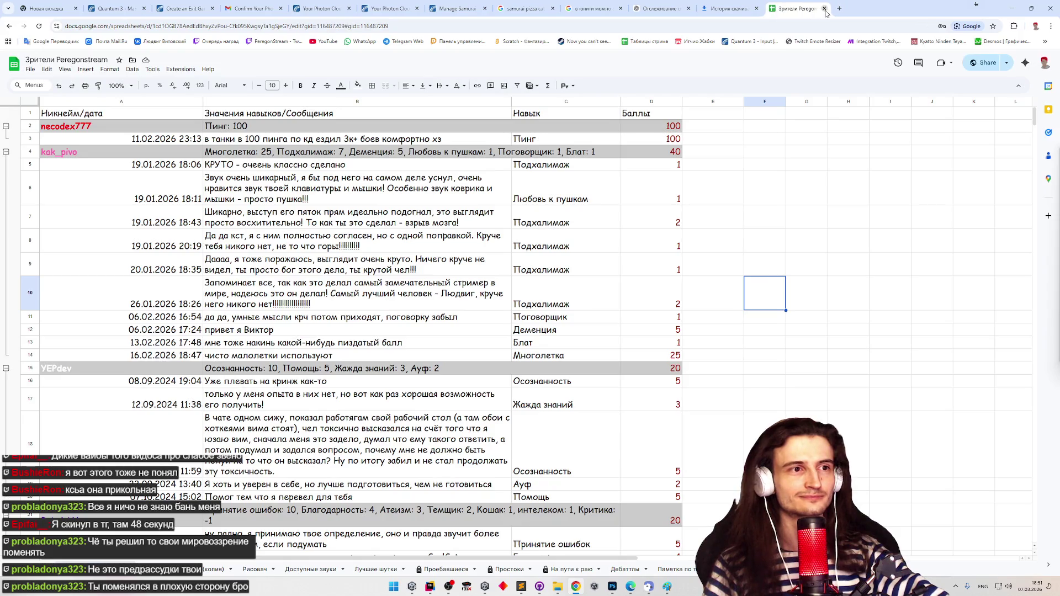
{"action": "left_click", "coordinate": [1012, 9]}
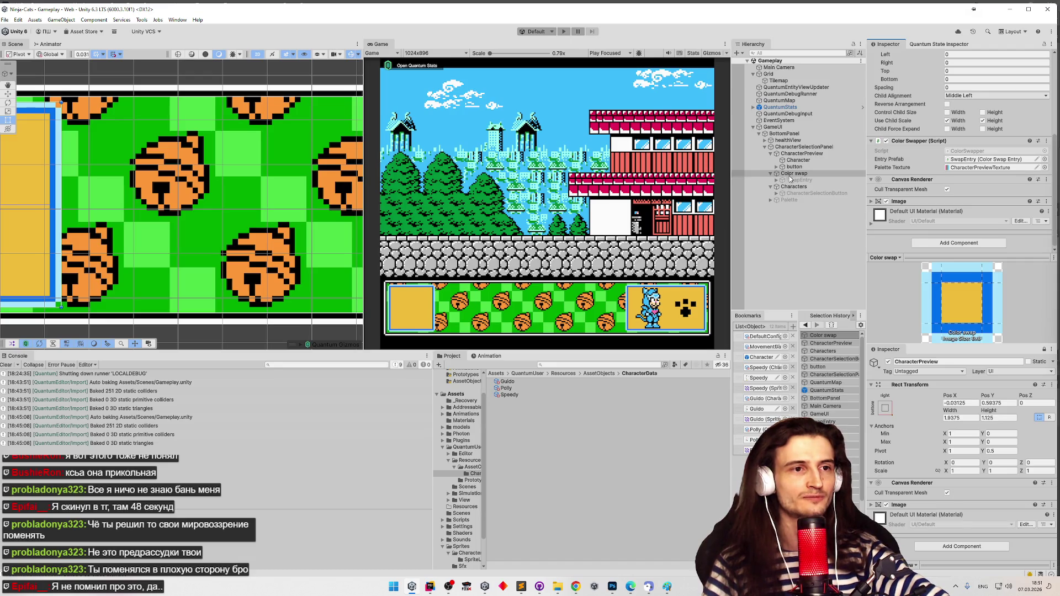
Frame the bottom panel and enable the SwapEntry child of Color swap
{"action": "double_click", "coordinate": [754, 172]}
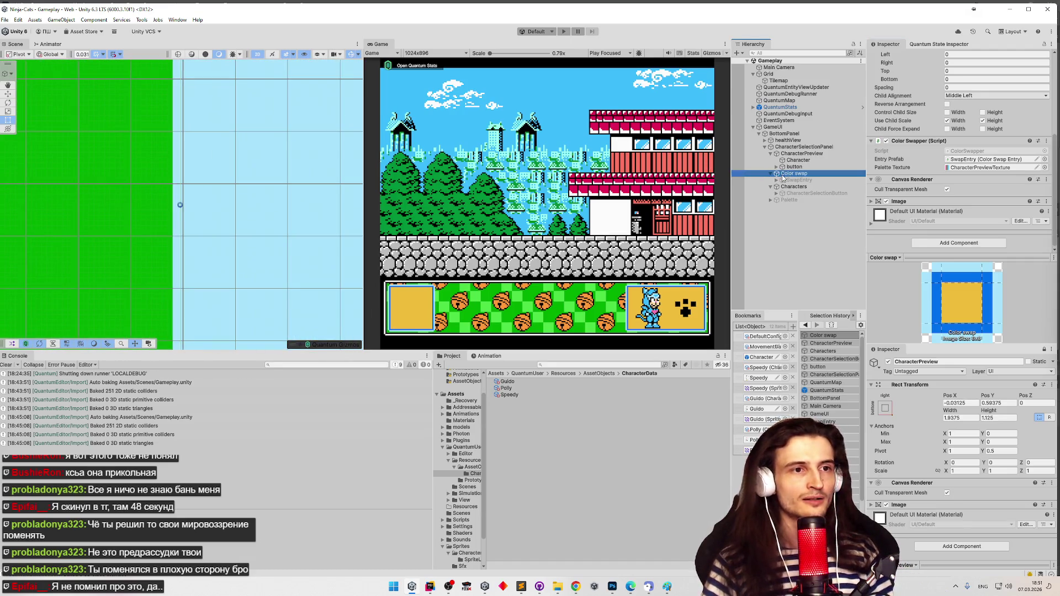
{"action": "scroll", "coordinate": [275, 163], "scroll_direction": "down", "scroll_amount": 1}
{"action": "scroll", "coordinate": [275, 163], "scroll_direction": "down", "scroll_amount": 3}
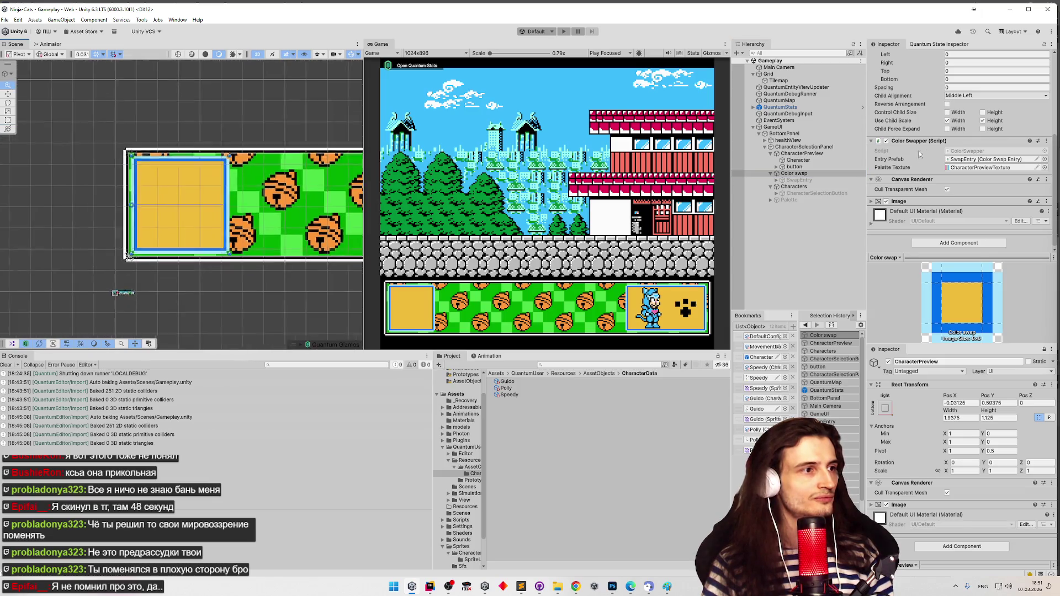
{"action": "mouse_move", "coordinate": [296, 197]}
{"action": "left_mouse_down"}
{"action": "mouse_move", "coordinate": [203, 172]}
{"action": "mouse_move", "coordinate": [164, 176]}
{"action": "left_mouse_up"}
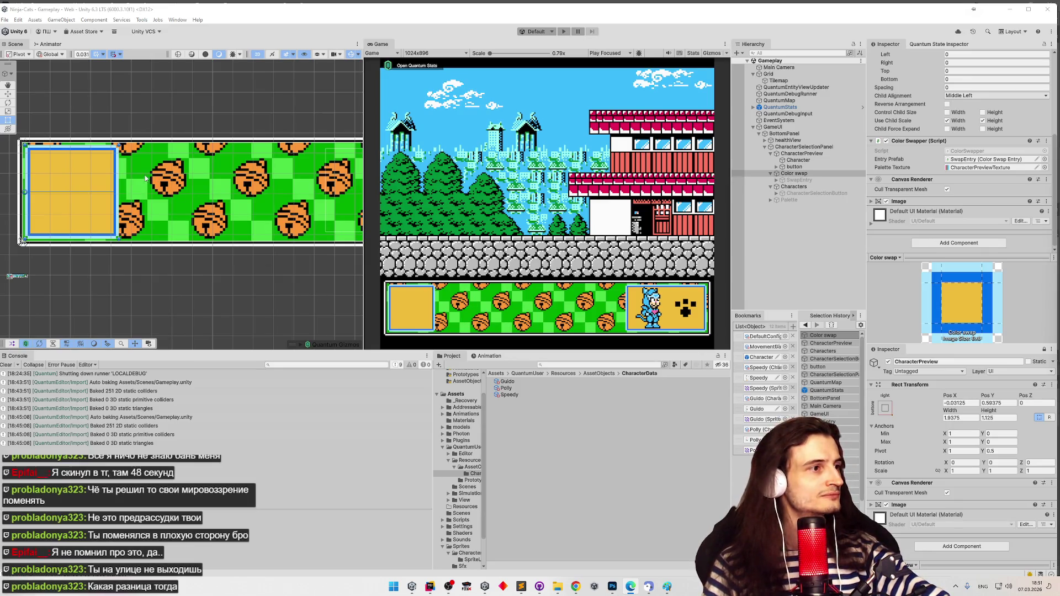
{"action": "mouse_move", "coordinate": [268, 209]}
{"action": "left_mouse_down"}
{"action": "mouse_move", "coordinate": [160, 213]}
{"action": "mouse_move", "coordinate": [239, 216]}
{"action": "left_mouse_up"}
{"action": "left_click", "coordinate": [789, 175]}
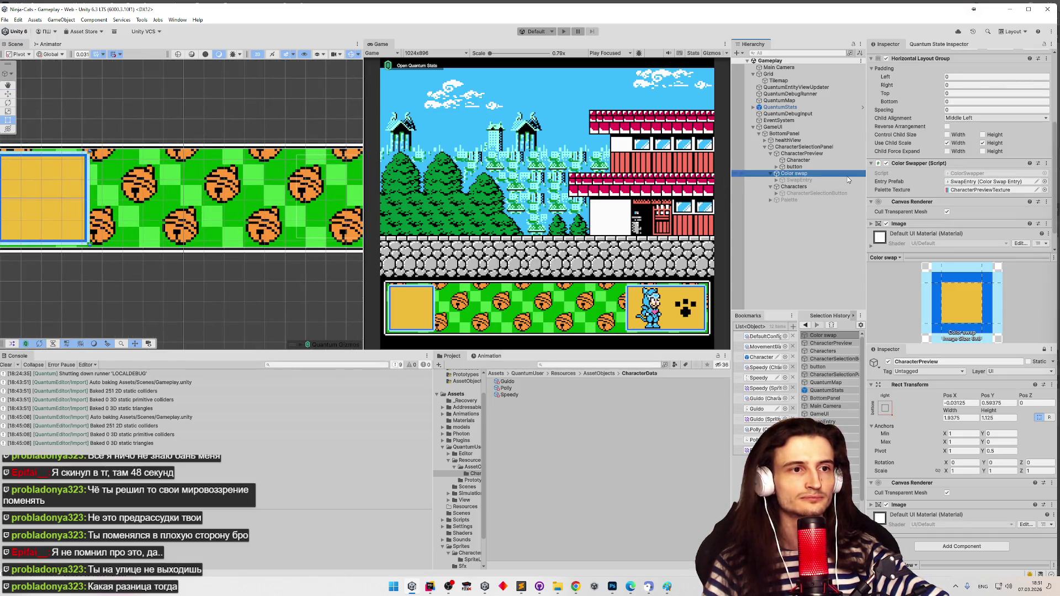
{"action": "left_click", "coordinate": [798, 180]}
{"action": "left_click", "coordinate": [888, 56]}
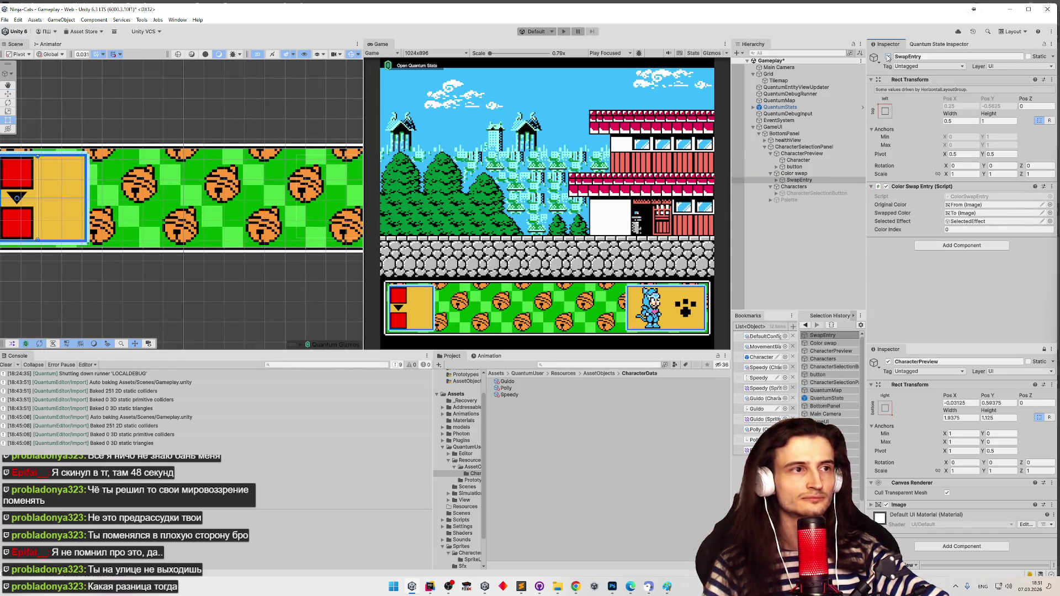
Duplicate SwapEntry into a row of four buttons, then select the Color swap panel
{"action": "left_click_drag", "start_coordinate": [199, 170], "coordinate": [274, 163]}
{"action": "left_click", "coordinate": [798, 180]}
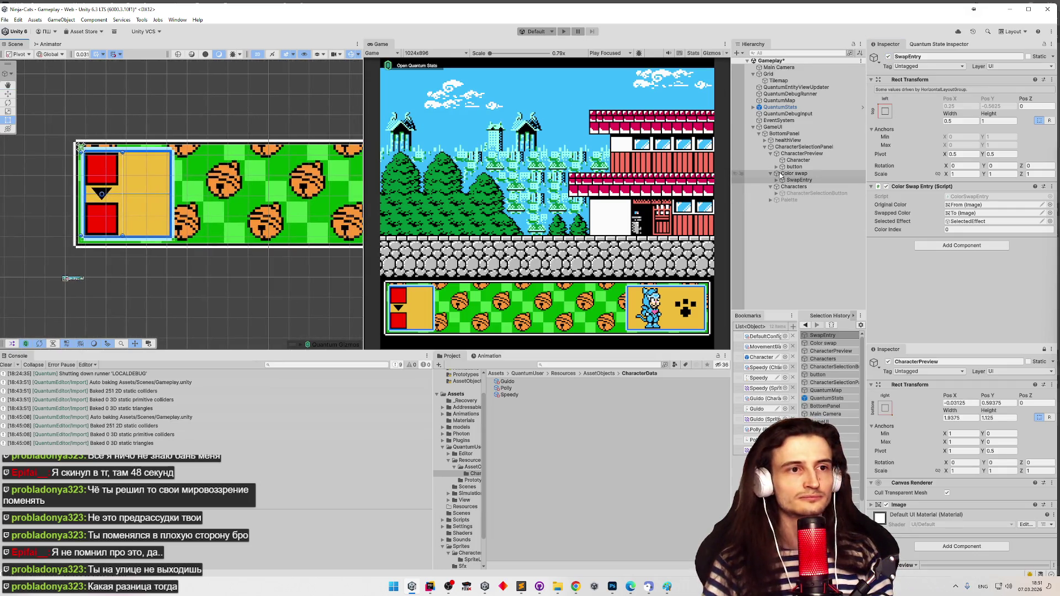
{"action": "key", "text": "ctrl+d"}
{"action": "key", "text": "ctrl+d"}
{"action": "key", "text": "ctrl+d"}
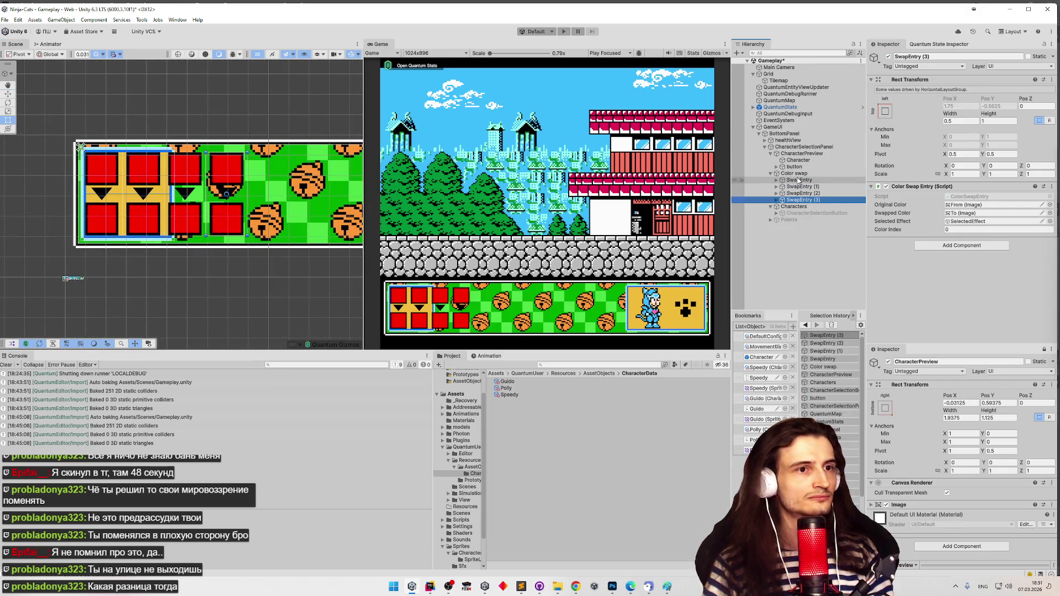
{"action": "left_click", "coordinate": [794, 173]}
{"action": "scroll", "coordinate": [905, 210], "scroll_direction": "down", "scroll_amount": 4}
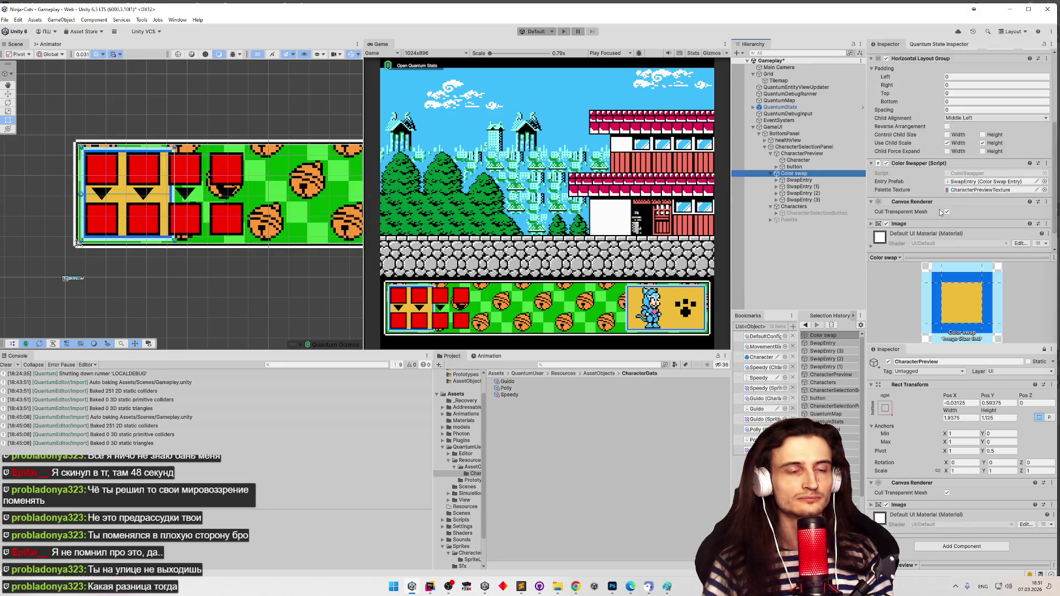
{"action": "scroll", "coordinate": [946, 233], "scroll_direction": "down", "scroll_amount": 1}
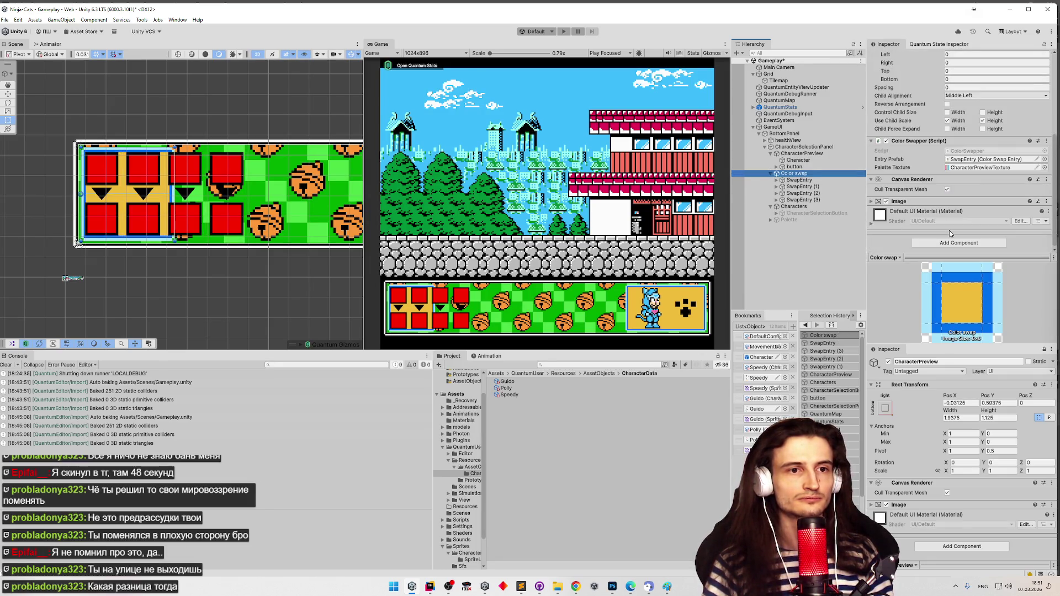
{"action": "left_click", "coordinate": [947, 231]}
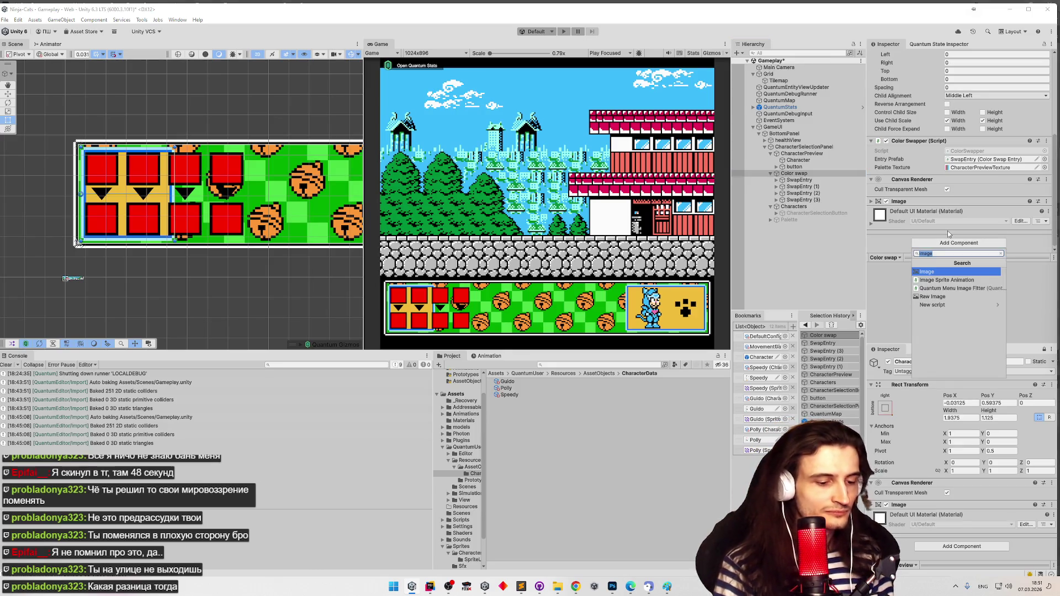
Add a Content Size Fitter to Color swap, Horizontal Fit Preferred Size, then Min Size
{"action": "key", "text": "Escape"}
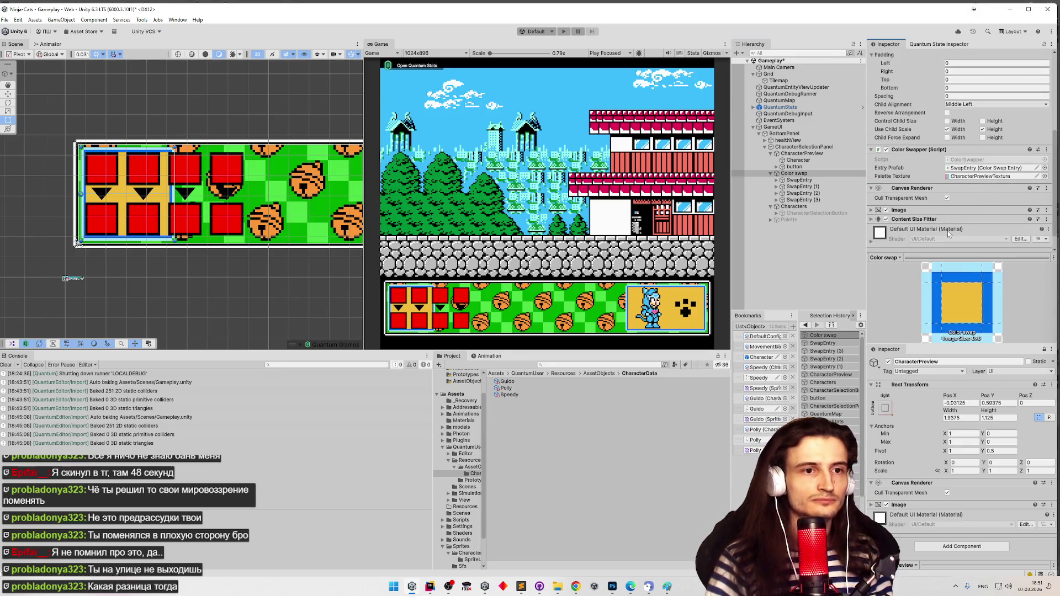
{"action": "key", "text": "ctrl+z"}
{"action": "left_click", "coordinate": [878, 202]}
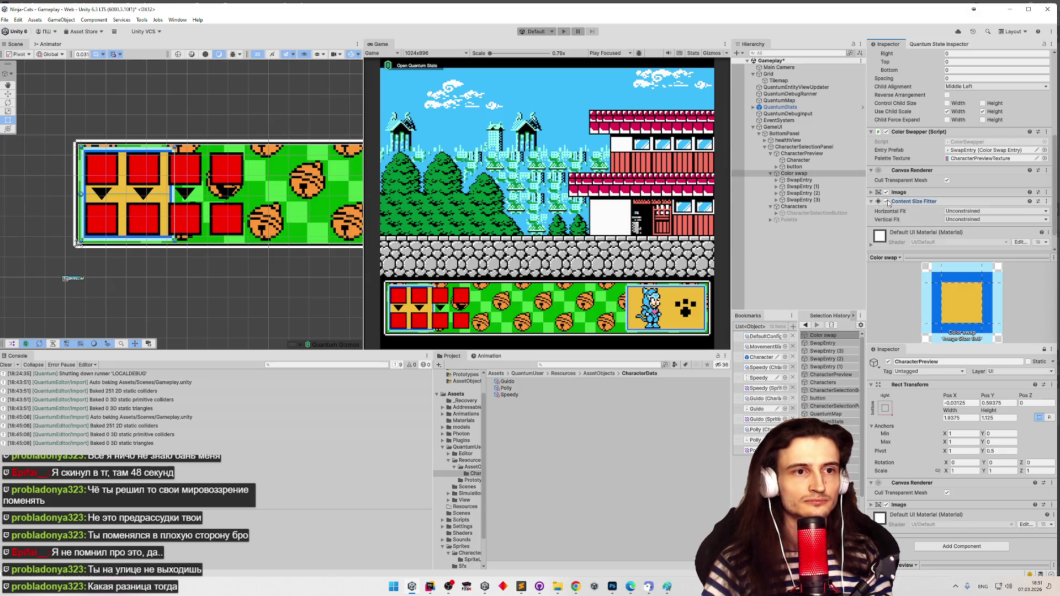
{"action": "left_click", "coordinate": [963, 211]}
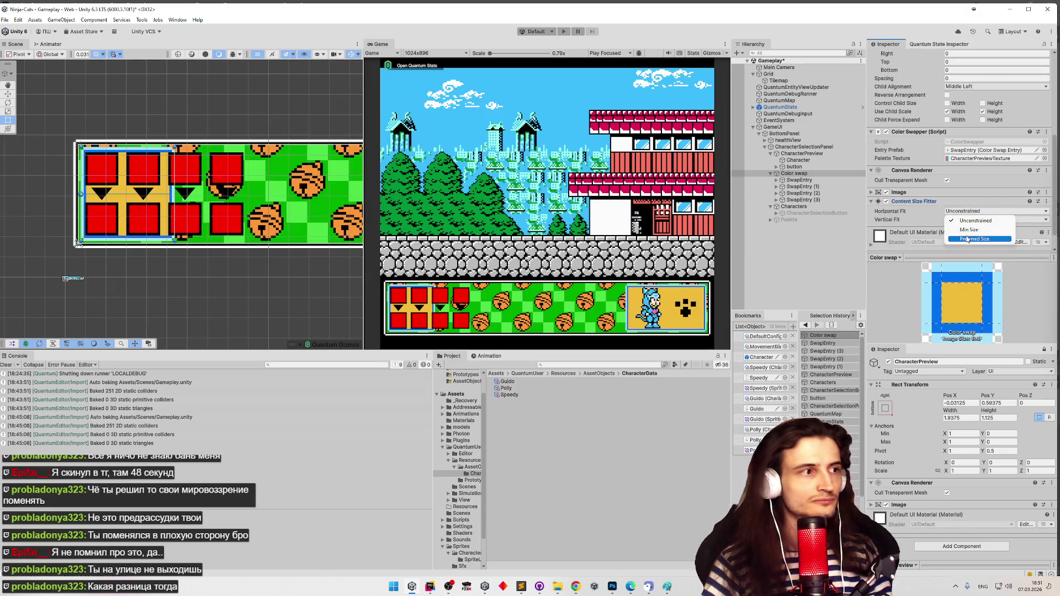
{"action": "left_click", "coordinate": [975, 239]}
{"action": "scroll", "coordinate": [341, 159], "scroll_direction": "down", "scroll_amount": 3}
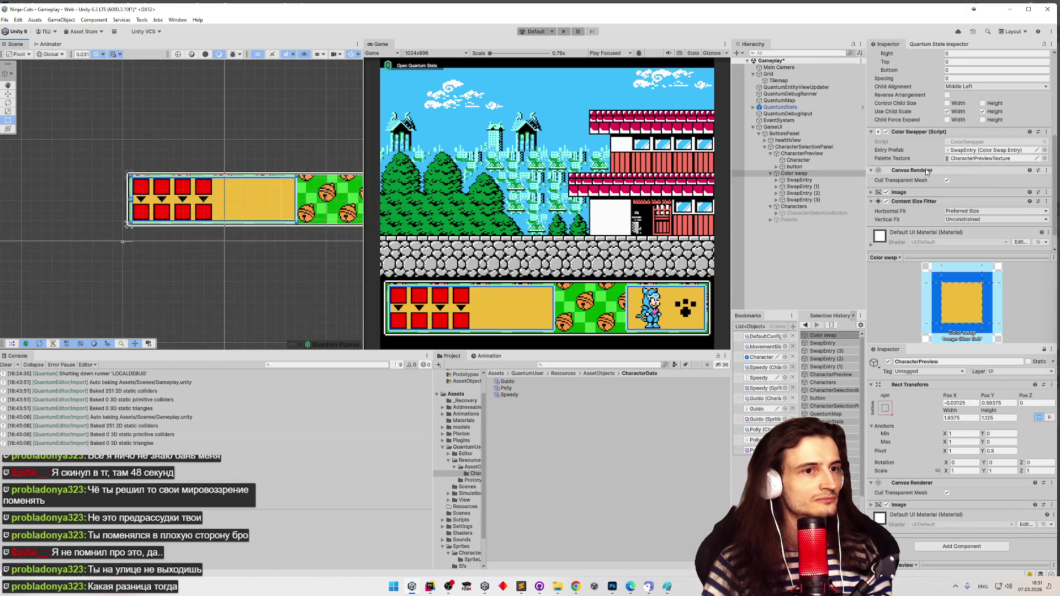
{"action": "left_click", "coordinate": [978, 214]}
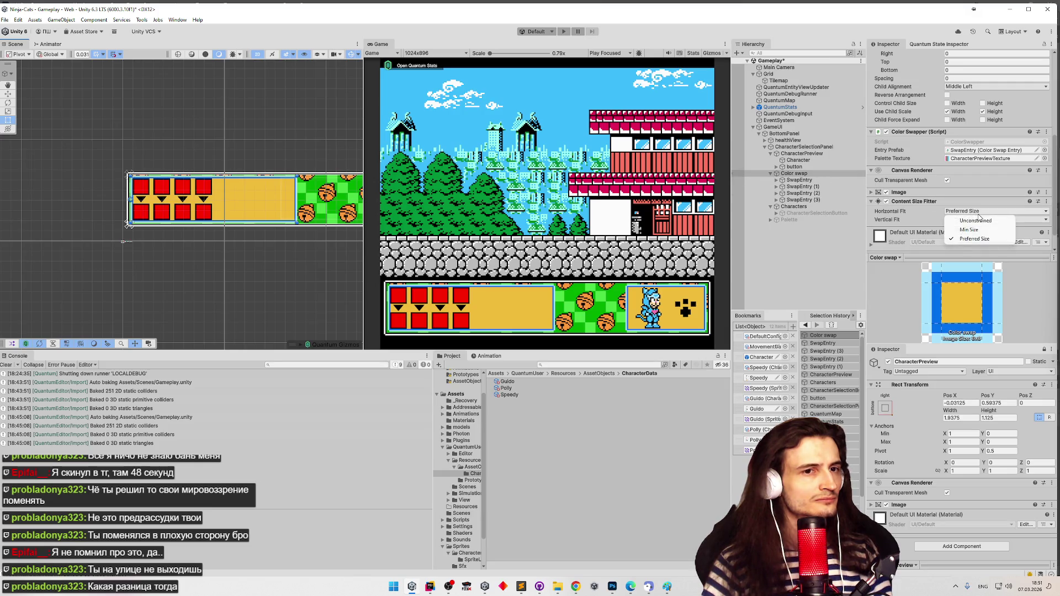
{"action": "left_click", "coordinate": [975, 226]}
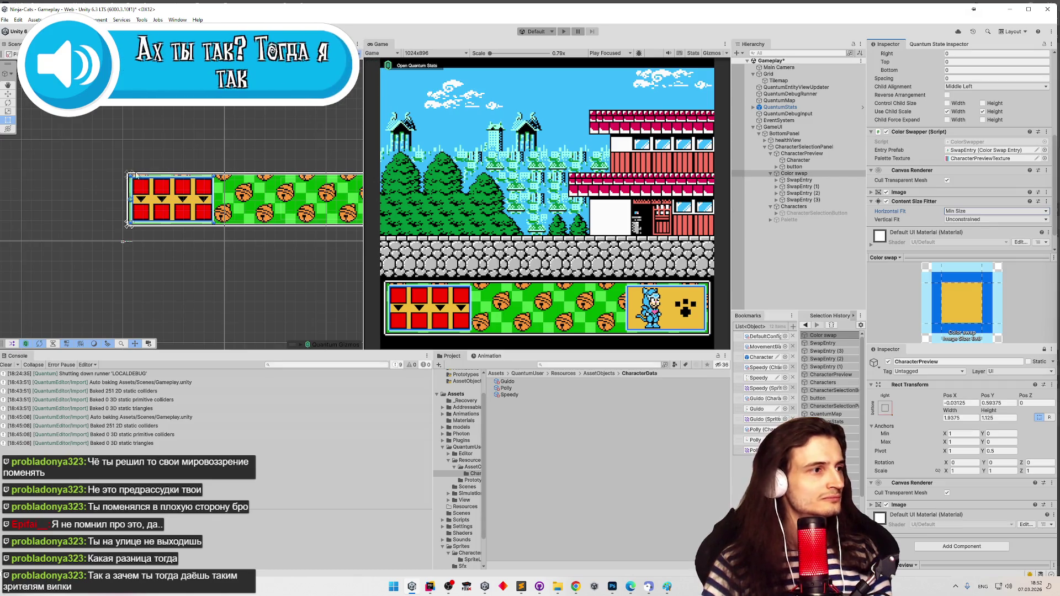
{"action": "scroll", "coordinate": [136, 175], "scroll_direction": "up", "scroll_amount": 2}
{"action": "scroll", "coordinate": [147, 162], "scroll_direction": "up", "scroll_amount": 1}
{"action": "scroll", "coordinate": [149, 158], "scroll_direction": "up", "scroll_amount": 4}
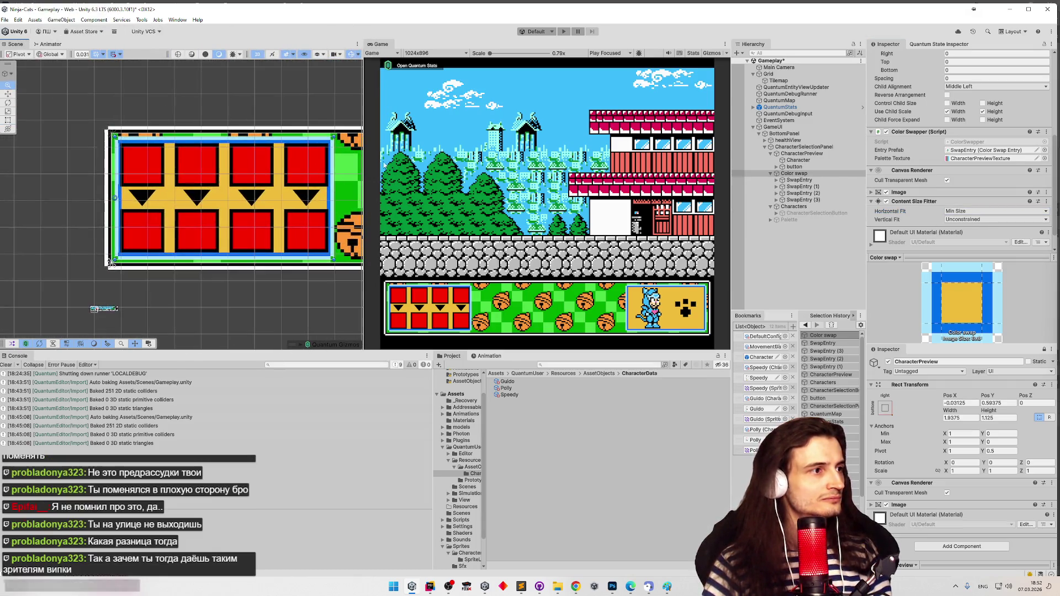
{"action": "scroll", "coordinate": [300, 161], "scroll_direction": "up", "scroll_amount": 1}
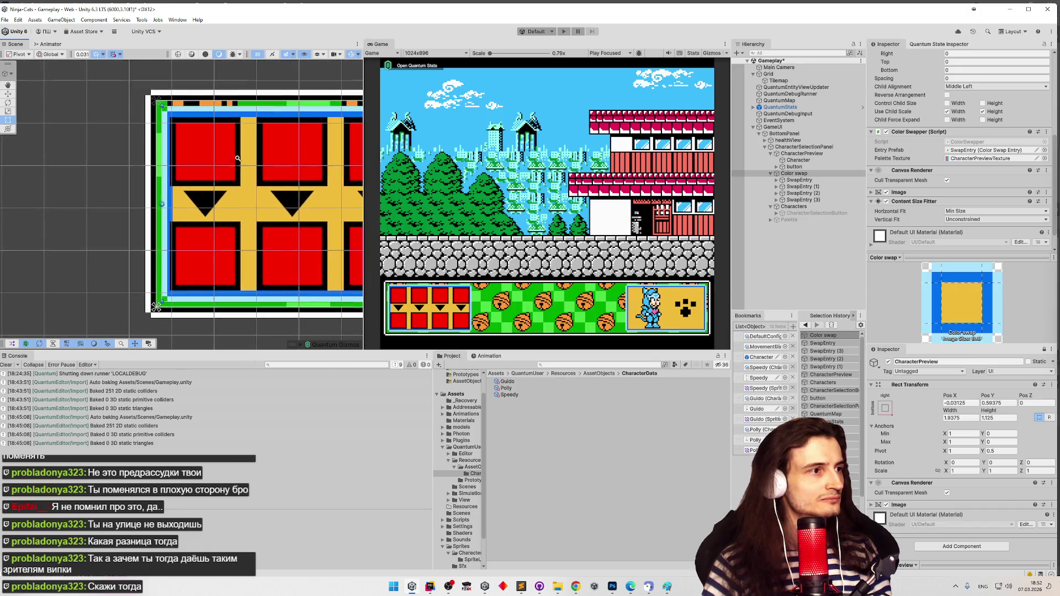
{"action": "scroll", "coordinate": [307, 162], "scroll_direction": "down", "scroll_amount": 2}
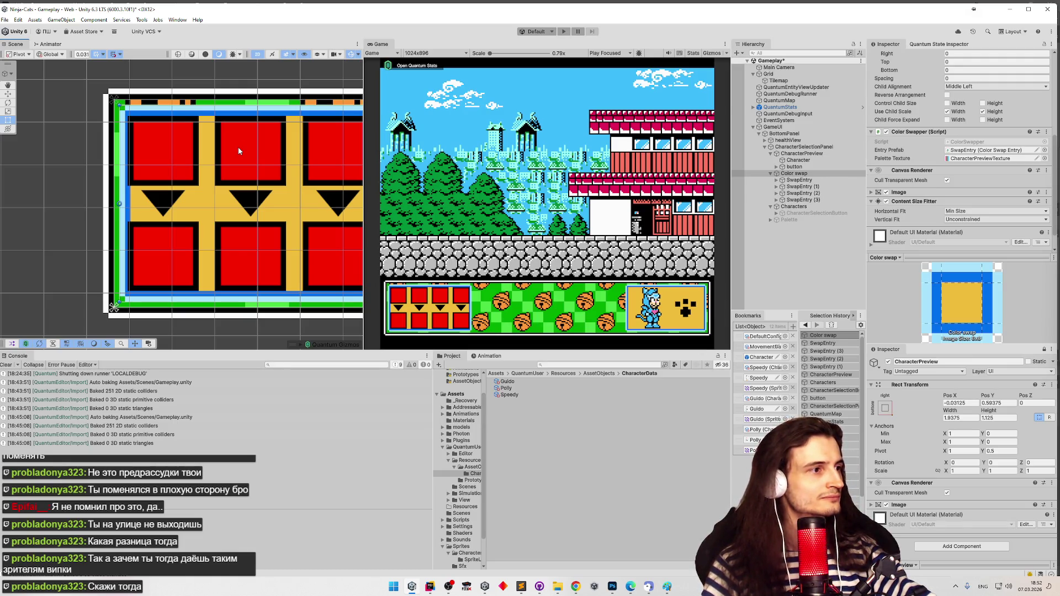
{"action": "scroll", "coordinate": [259, 152], "scroll_direction": "right", "scroll_amount": 3}
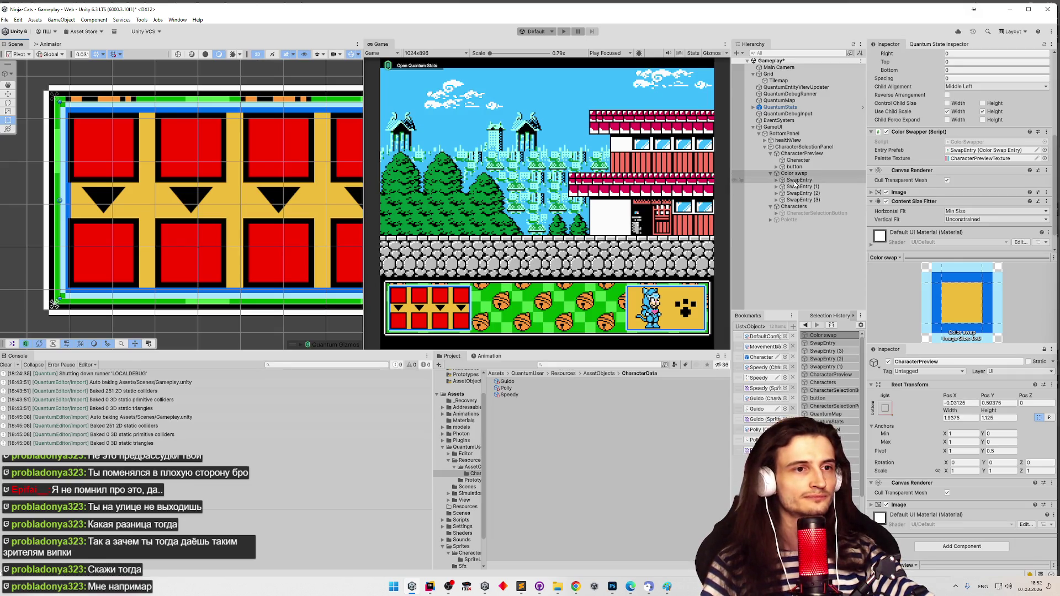
{"action": "left_click", "coordinate": [796, 182]}
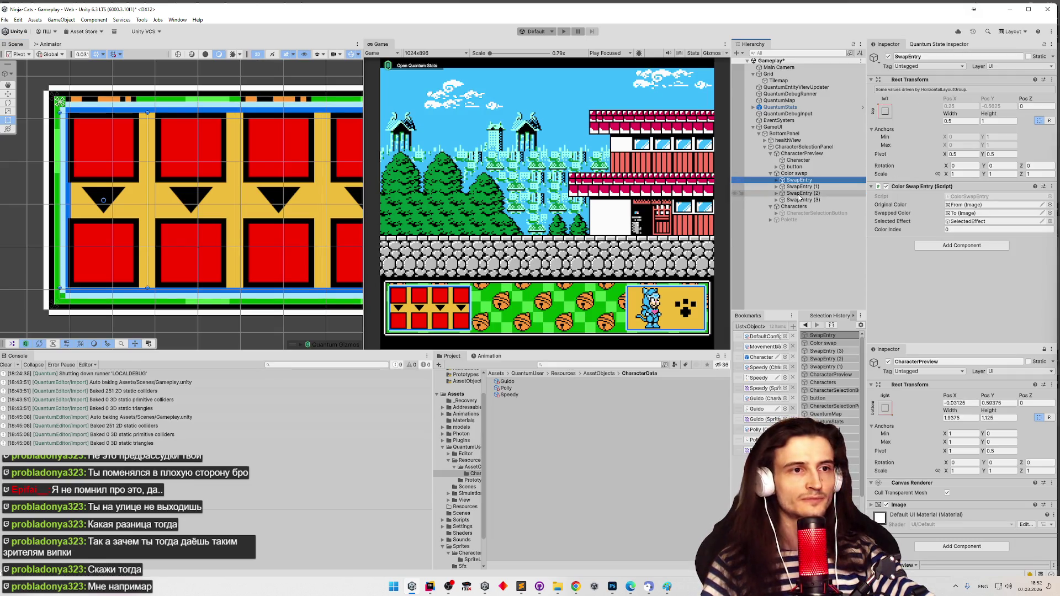
{"action": "left_click", "coordinate": [800, 187]}
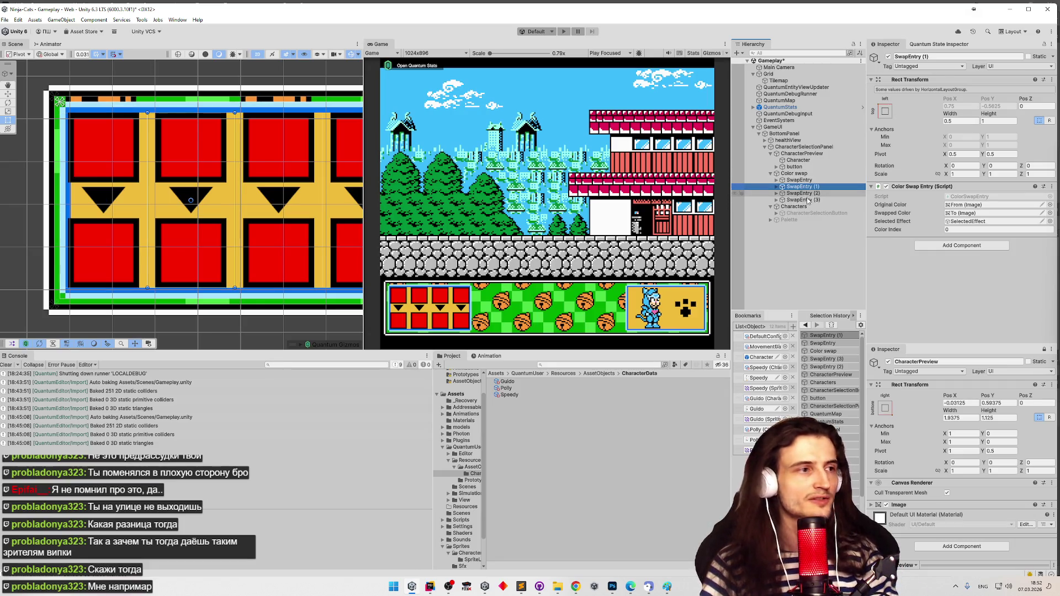
{"action": "scroll", "coordinate": [176, 187], "scroll_direction": "down", "scroll_amount": 2}
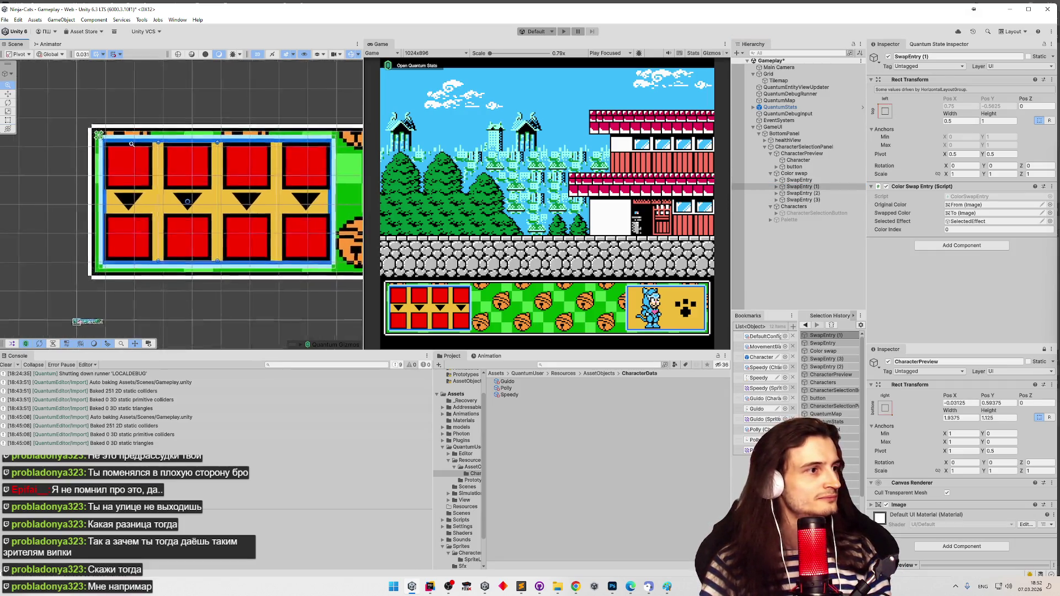
{"action": "scroll", "coordinate": [170, 141], "scroll_direction": "up", "scroll_amount": 4}
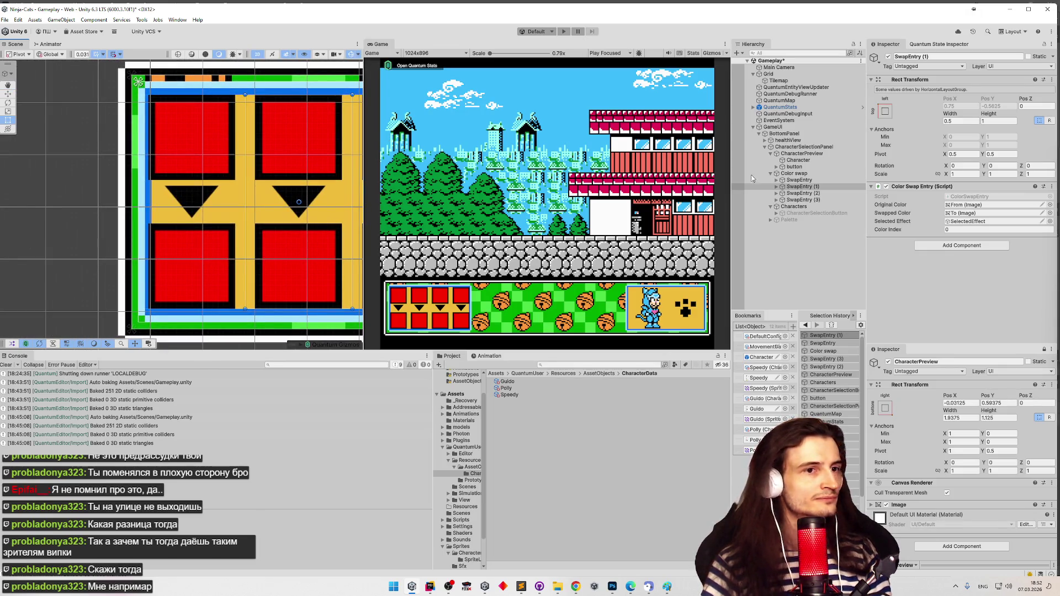
{"action": "left_click", "coordinate": [800, 181]}
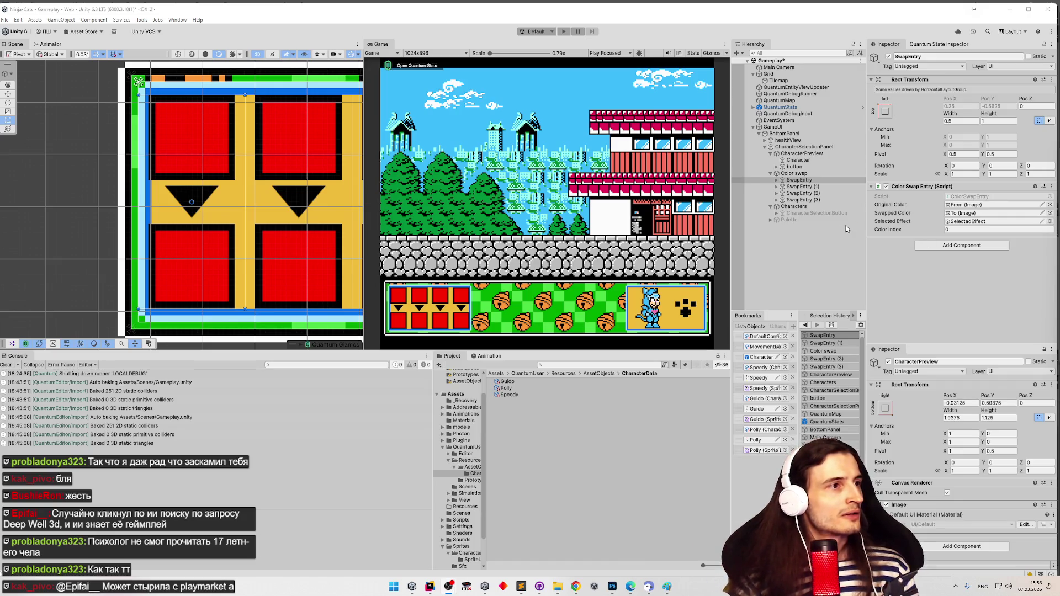
Try widening SwapEntry to 0.83, undo back to 0.5, then select the Color swap container
{"action": "scroll", "coordinate": [323, 191], "scroll_direction": "right", "scroll_amount": 2}
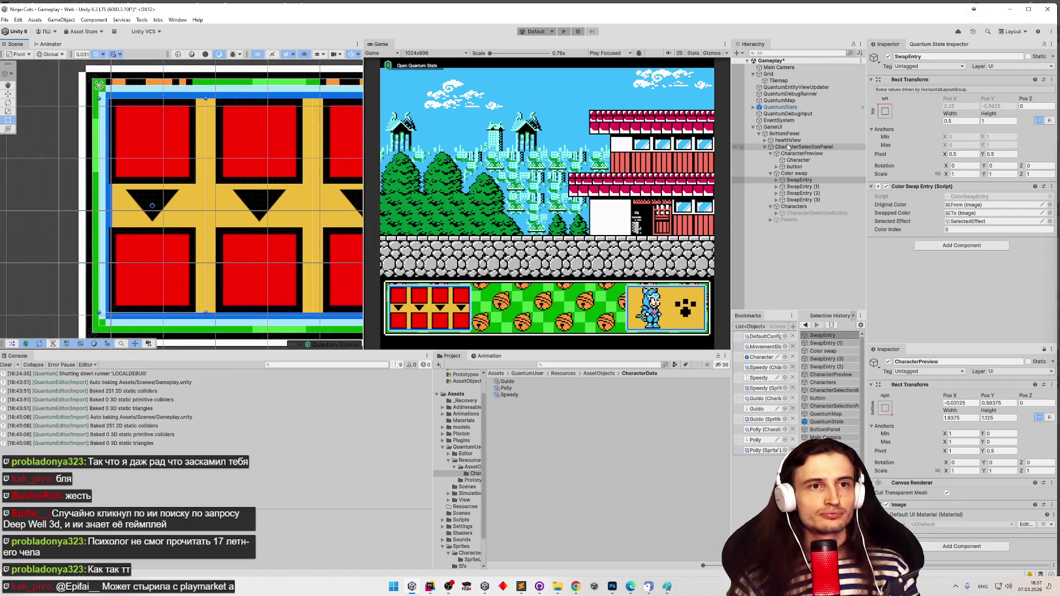
{"action": "scroll", "coordinate": [287, 156], "scroll_direction": "right", "scroll_amount": 1}
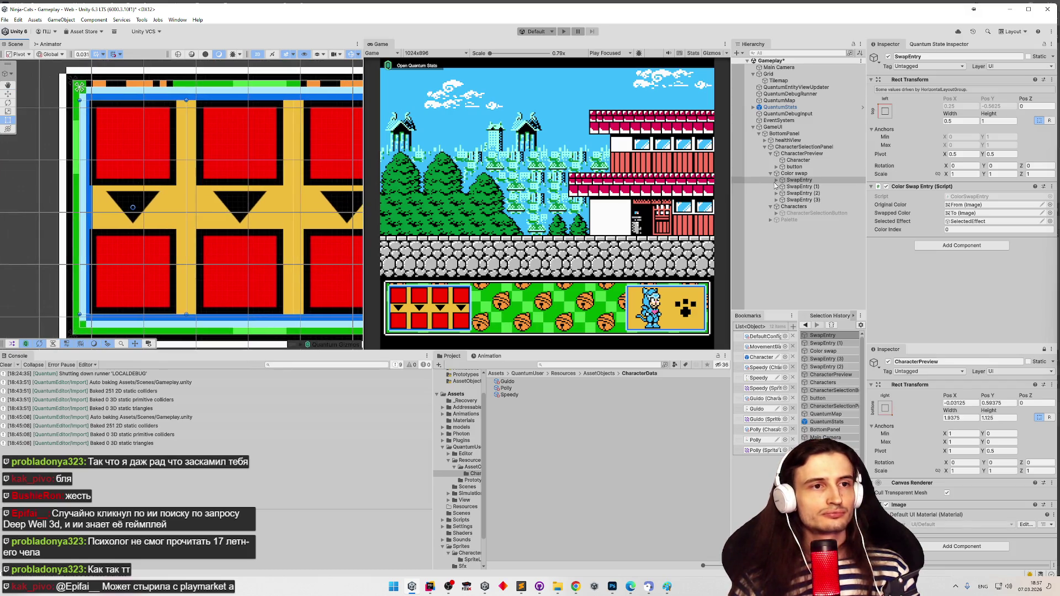
{"action": "left_click", "coordinate": [819, 181]}
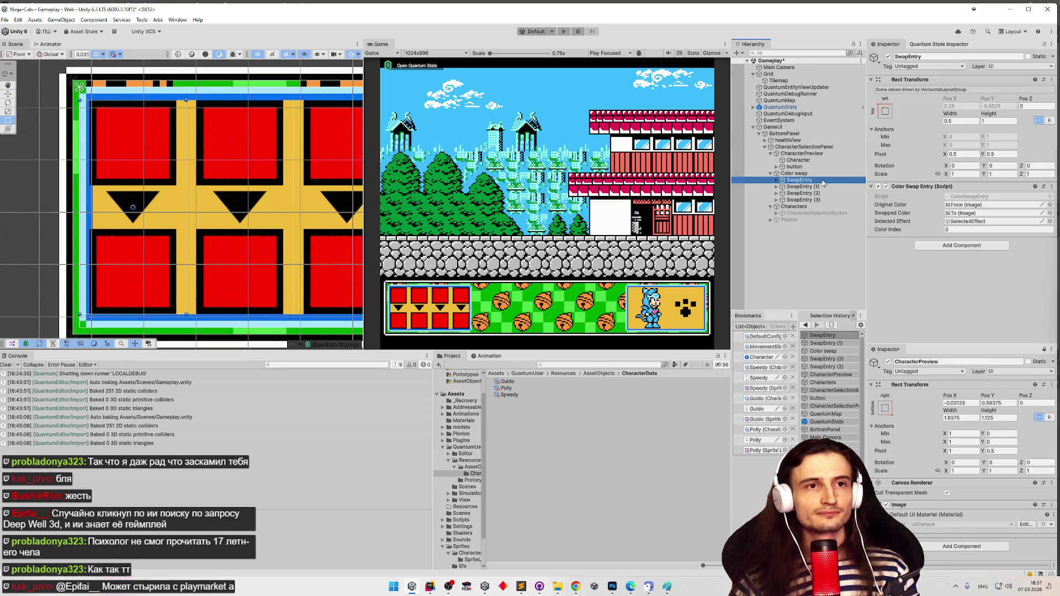
{"action": "left_click", "coordinate": [956, 121]}
{"action": "key", "text": "Tab"}
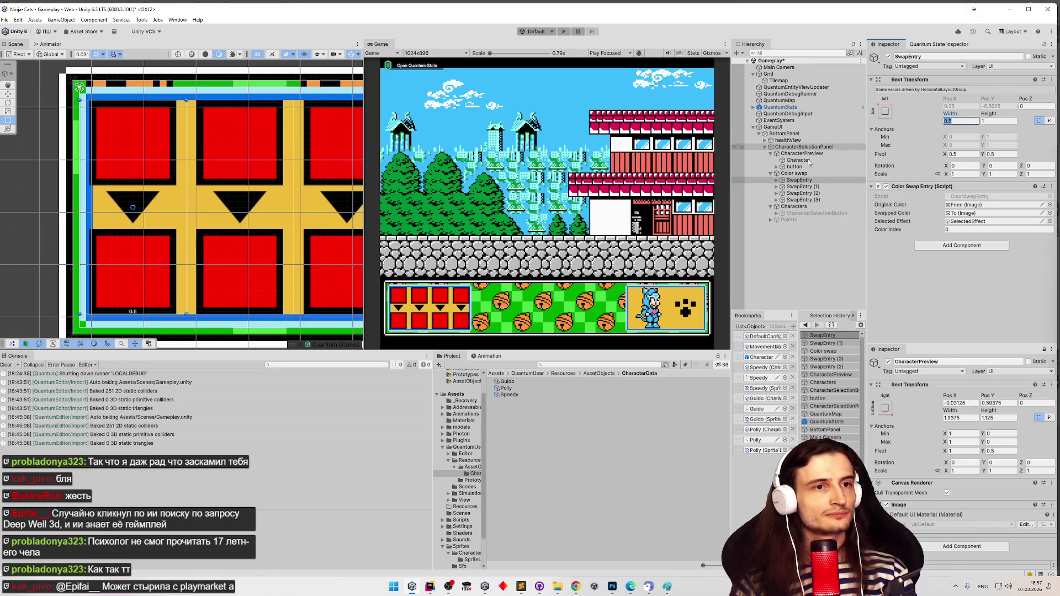
{"action": "left_click_drag", "start_coordinate": [951, 114], "coordinate": [964, 117]}
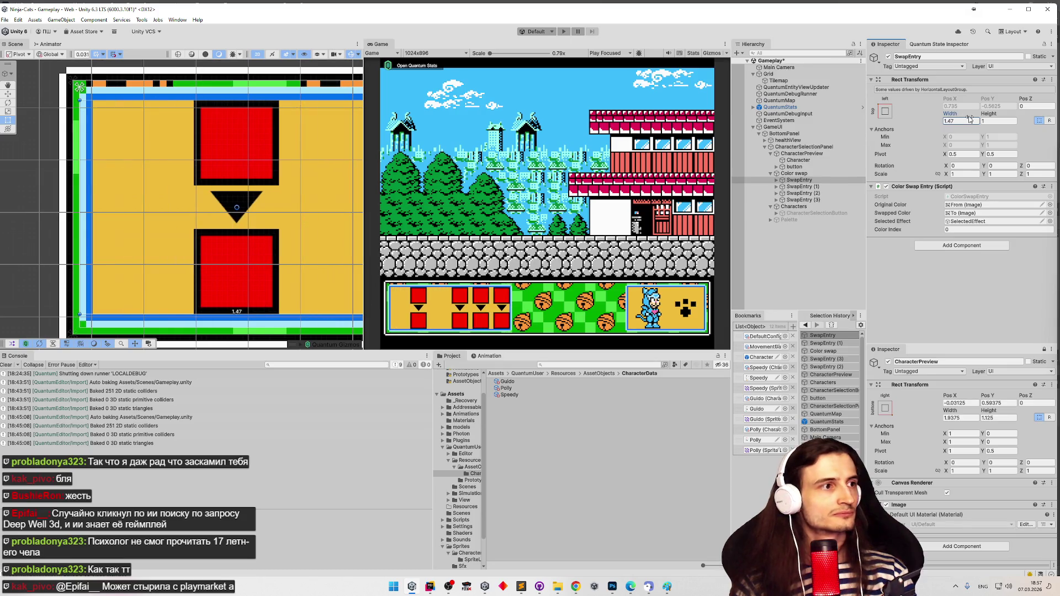
{"action": "key", "text": "ctrl+z"}
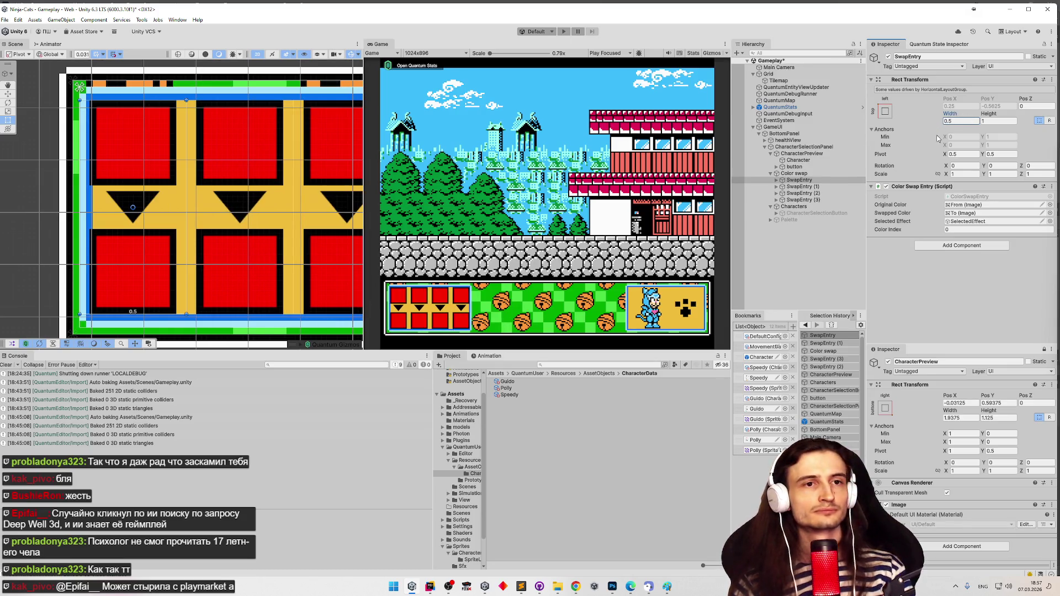
{"action": "left_click", "coordinate": [959, 123]}
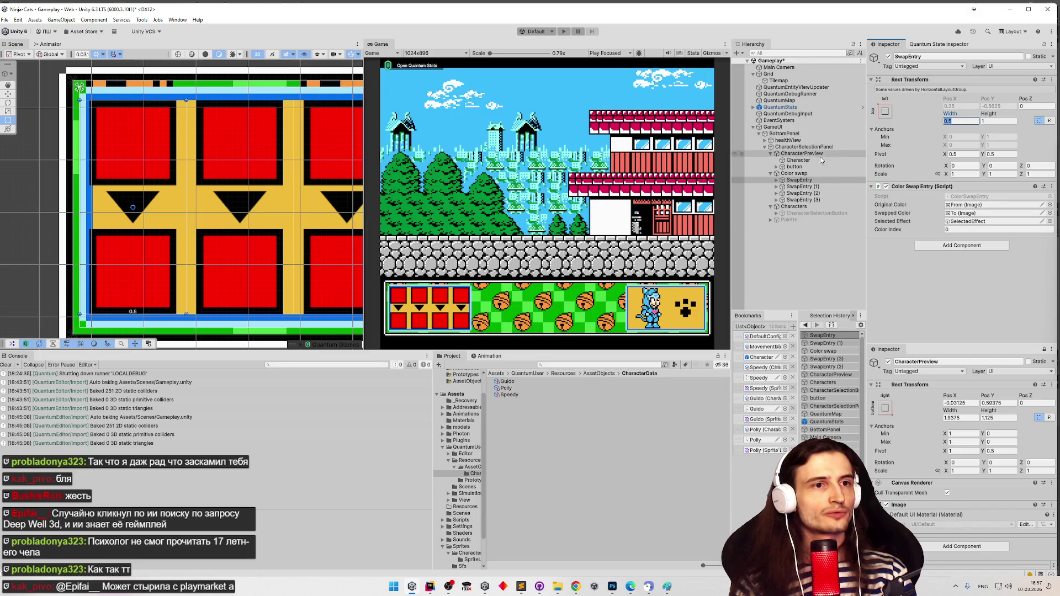
{"action": "left_click", "coordinate": [850, 175]}
{"action": "left_click", "coordinate": [947, 204]}
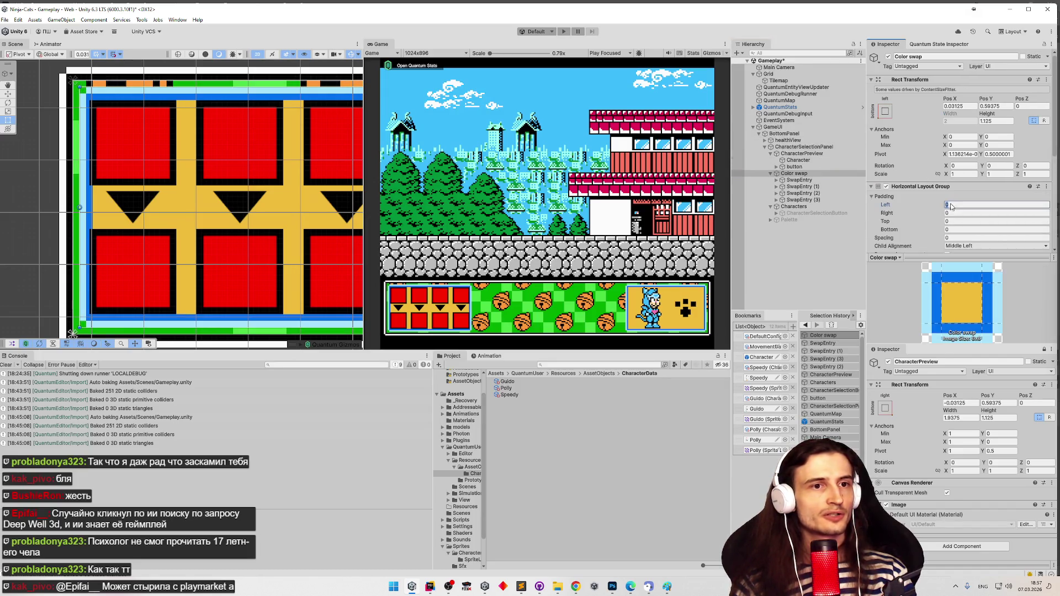
Set the Horizontal Layout Group's left padding to 0
{"action": "type", "text": "11"}
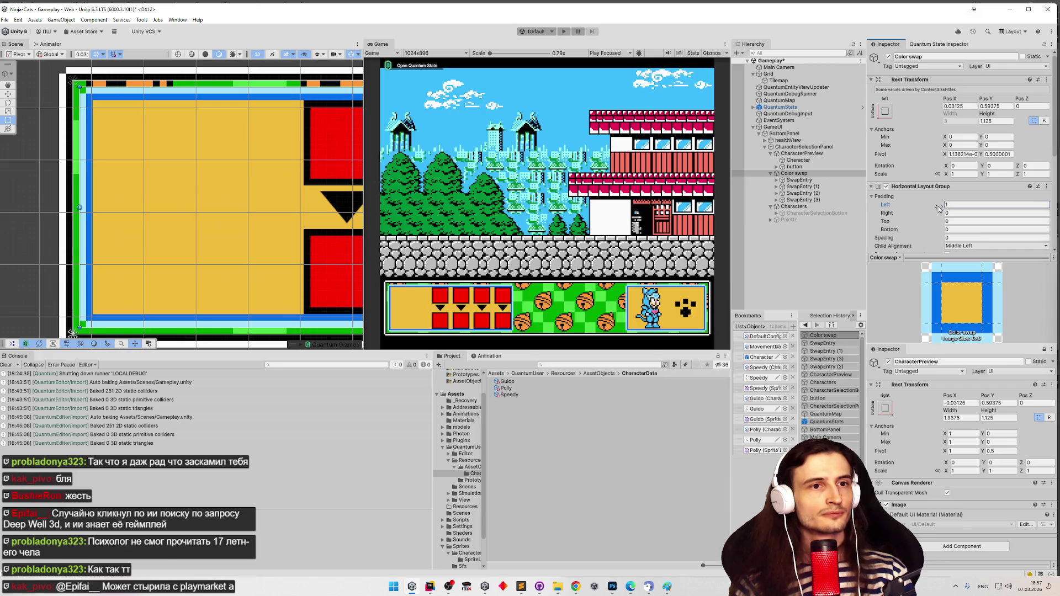
{"action": "key", "text": "BackSpace"}
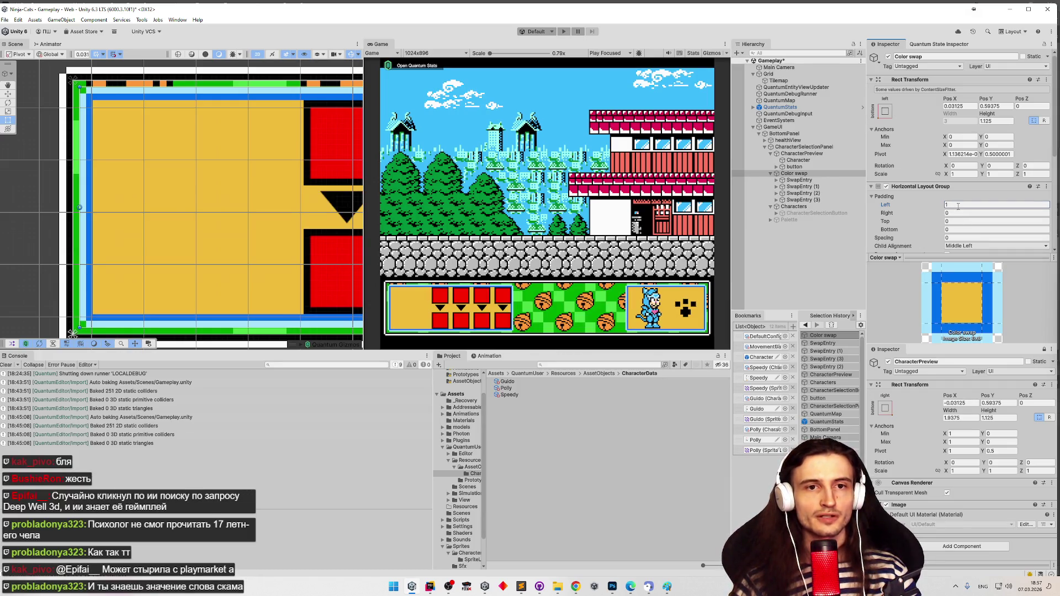
{"action": "key", "text": "BackSpace"}
{"action": "type", "text": "0"}
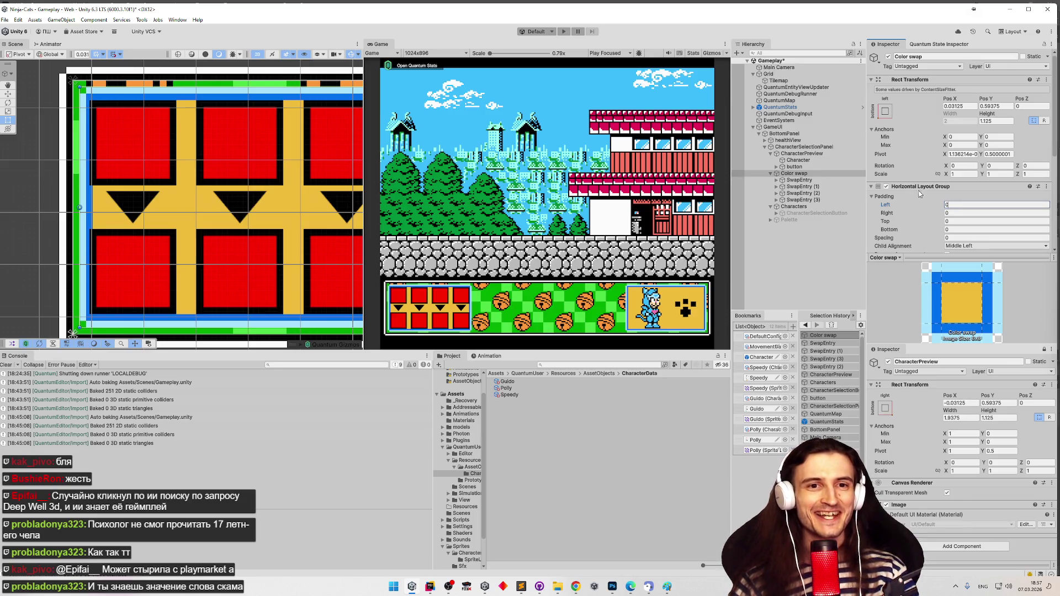
Frame the first SwapEntry with F and zoom in on the red tiles
{"action": "left_click", "coordinate": [798, 180]}
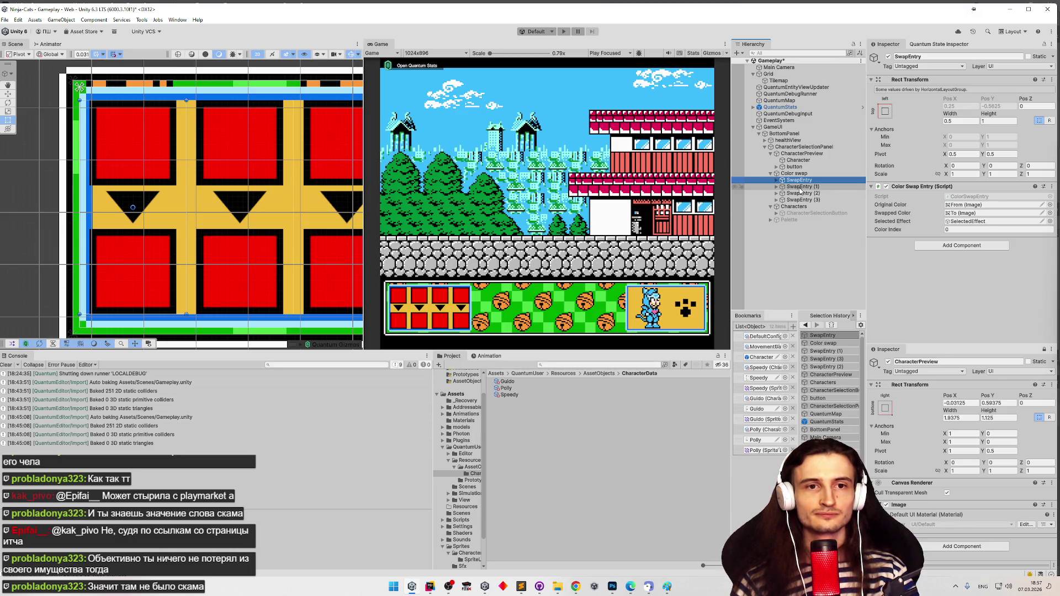
{"action": "key", "text": "f"}
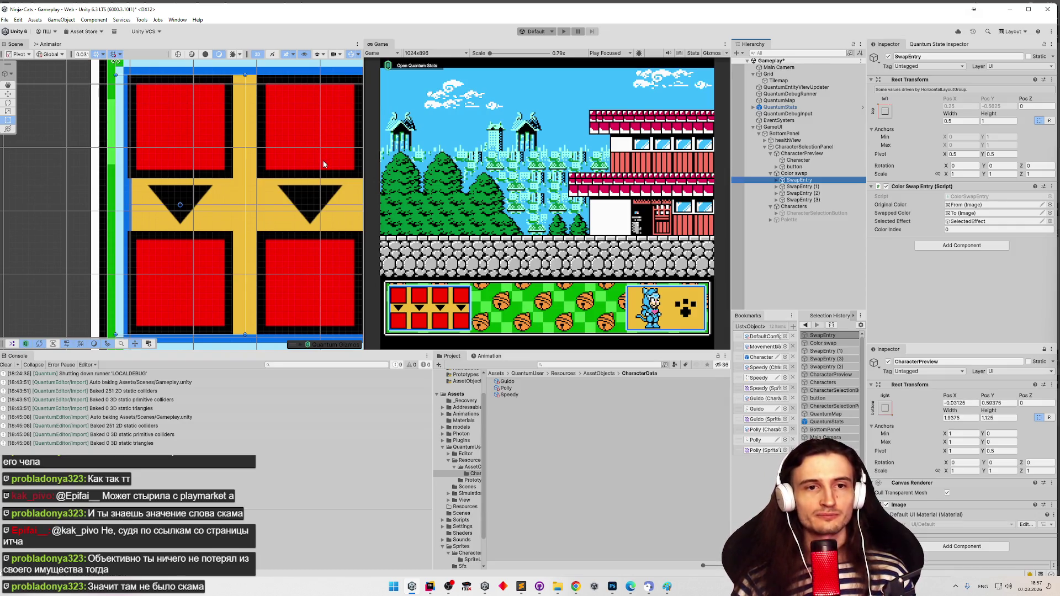
{"action": "scroll", "coordinate": [228, 164], "scroll_direction": "down", "scroll_amount": 2}
{"action": "scroll", "coordinate": [228, 164], "scroll_direction": "up", "scroll_amount": 3}
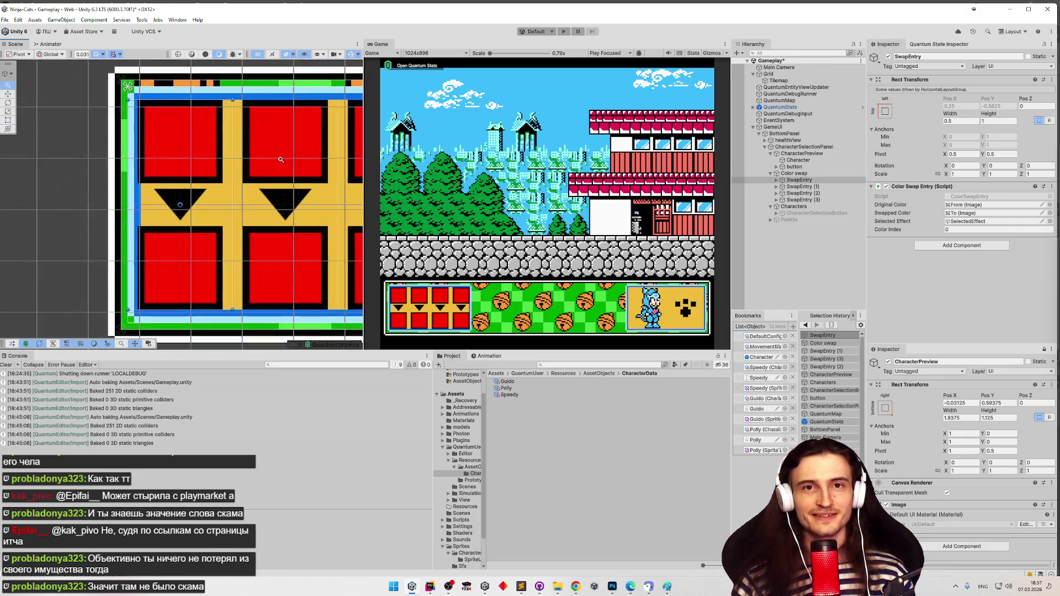
{"action": "scroll", "coordinate": [230, 168], "scroll_direction": "down", "scroll_amount": 2}
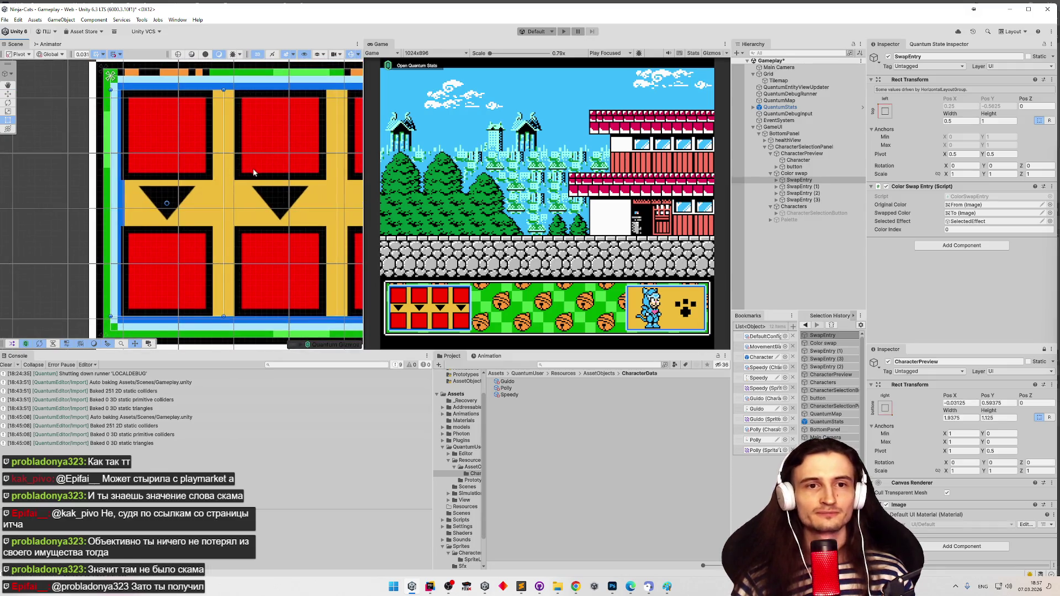
{"action": "scroll", "coordinate": [282, 169], "scroll_direction": "up", "scroll_amount": 3}
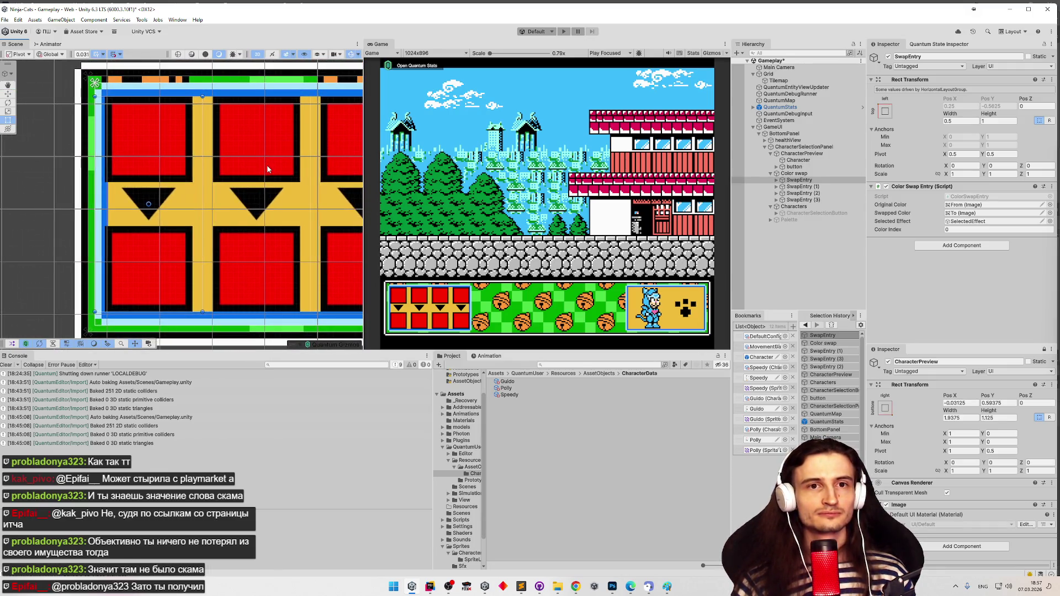
{"action": "scroll", "coordinate": [270, 164], "scroll_direction": "up", "scroll_amount": 1}
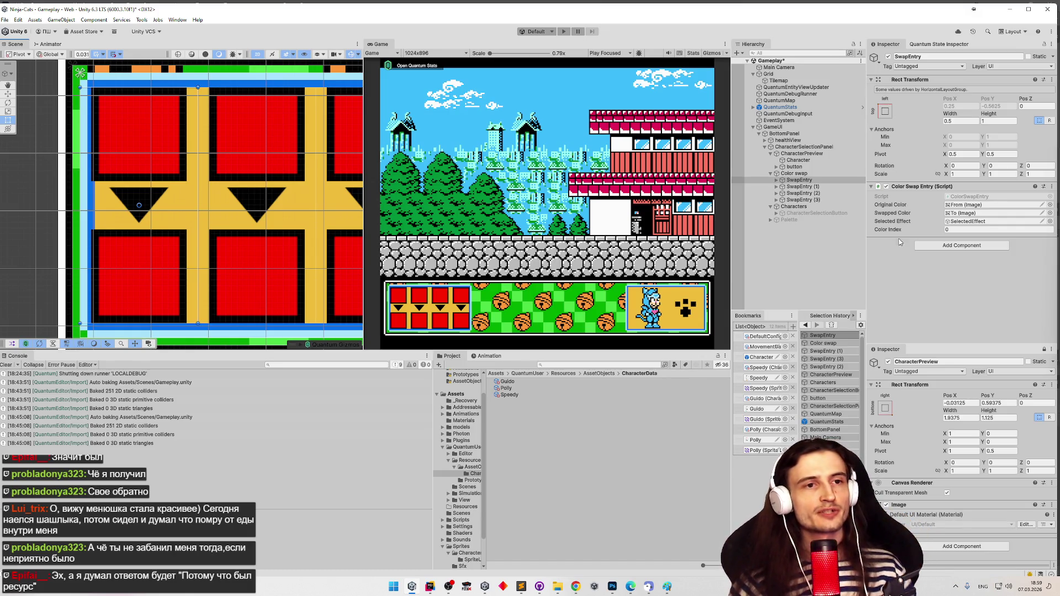
{"action": "mouse_move", "coordinate": [897, 142]}
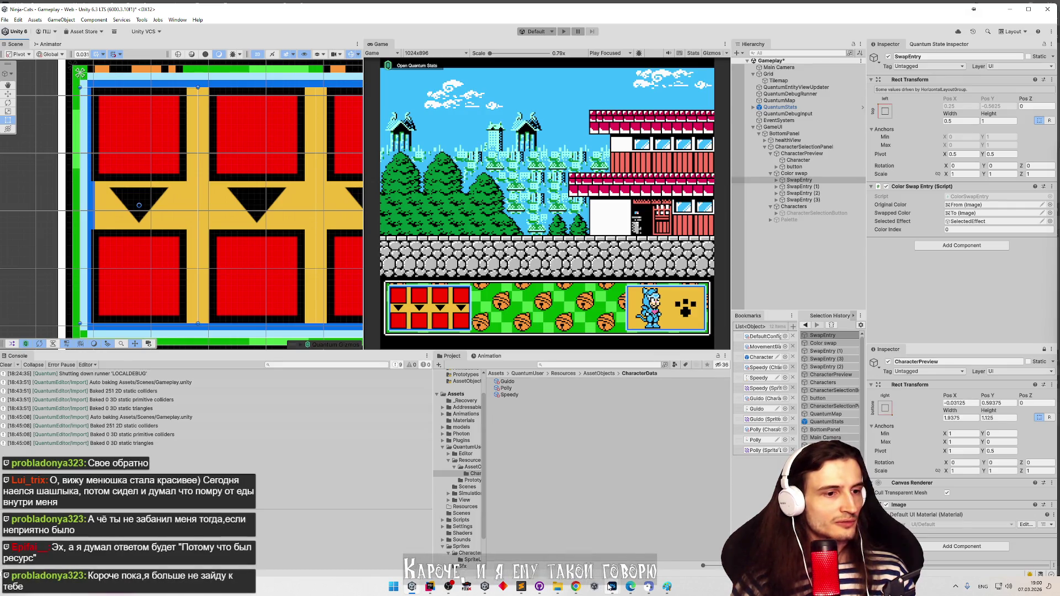
{"action": "mouse_move", "coordinate": [611, 587]}
{"action": "left_click", "coordinate": [598, 549]}
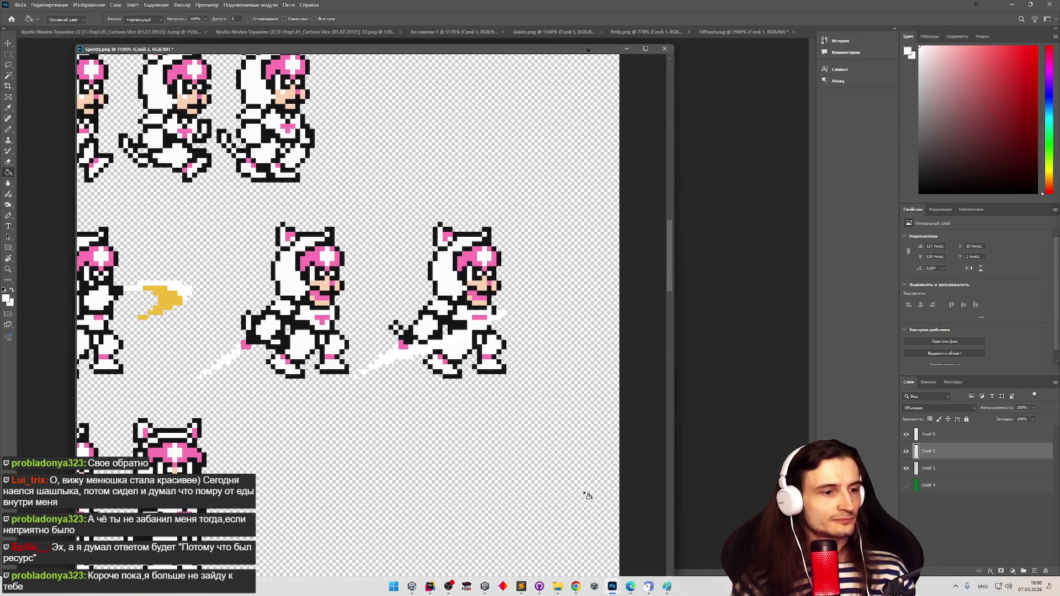
Launch the FCEUX emulator from the taskbar over Photoshop's Speedy.png
{"action": "left_click", "coordinate": [466, 586]}
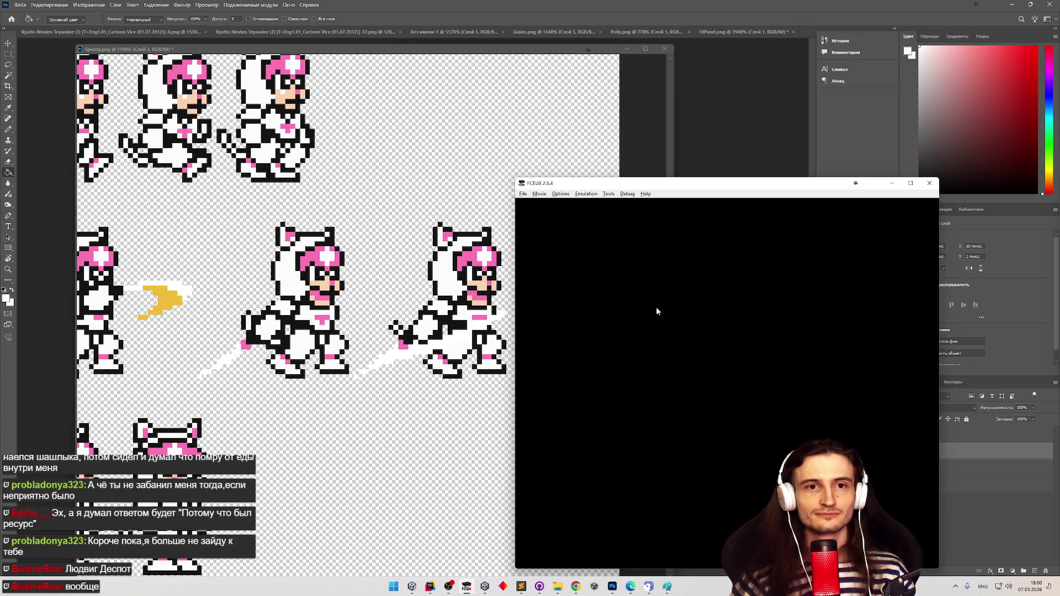
Load the recent Kyatto Ninden Teyandee ROM and check the emulator's sound settings
{"action": "left_click", "coordinate": [524, 194]}
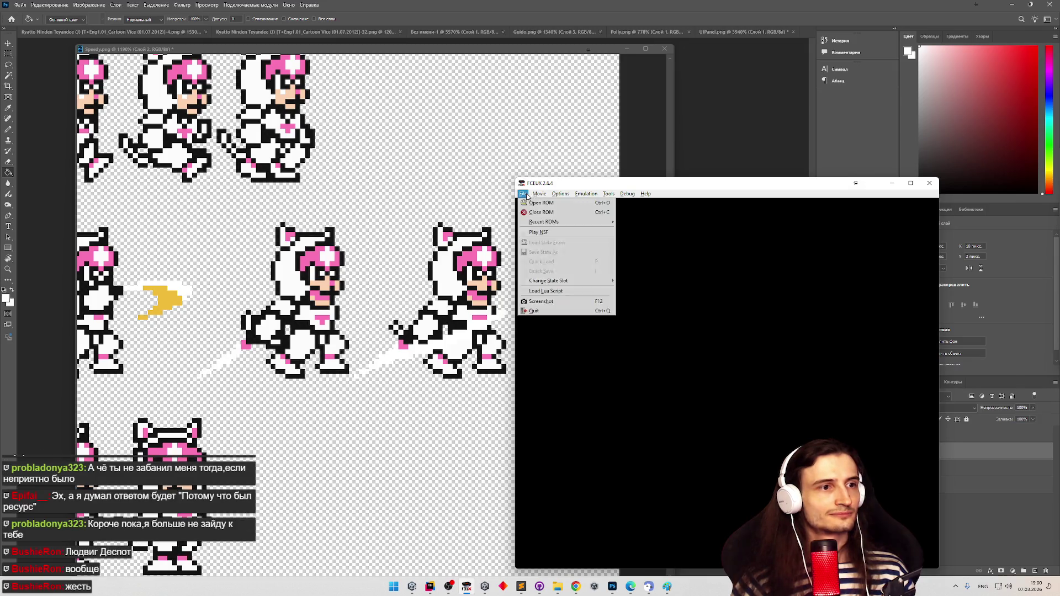
{"action": "mouse_move", "coordinate": [560, 222]}
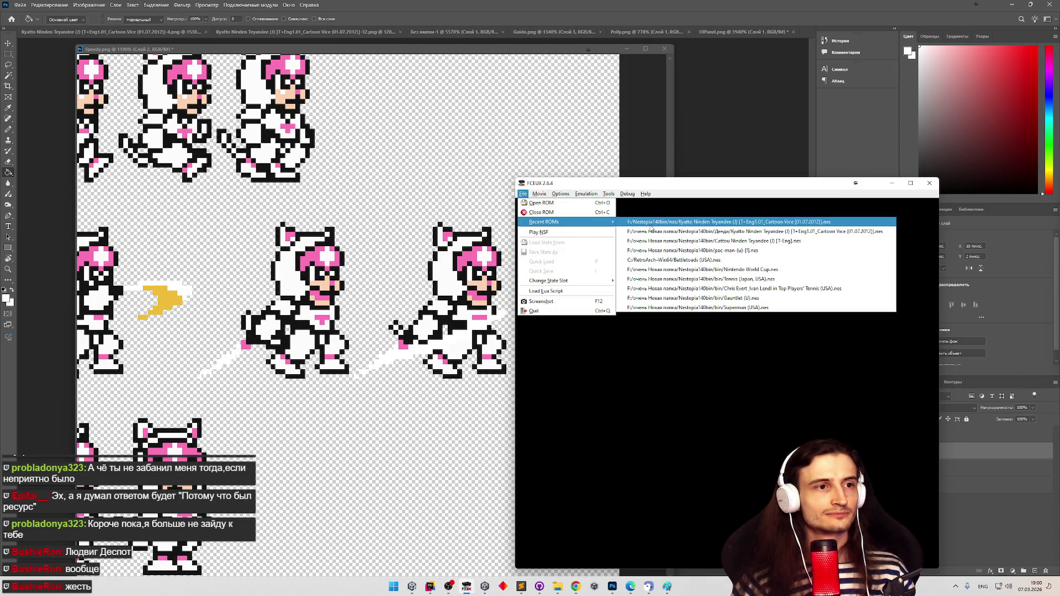
{"action": "left_click", "coordinate": [647, 223]}
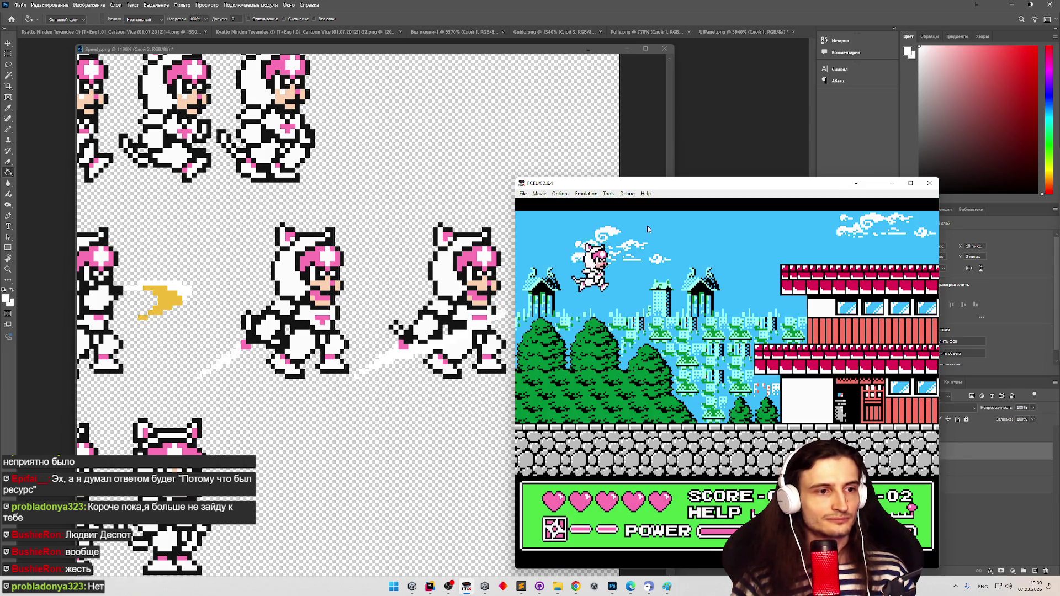
{"action": "key", "text": "Right"}
{"action": "key", "text": "alt+m"}
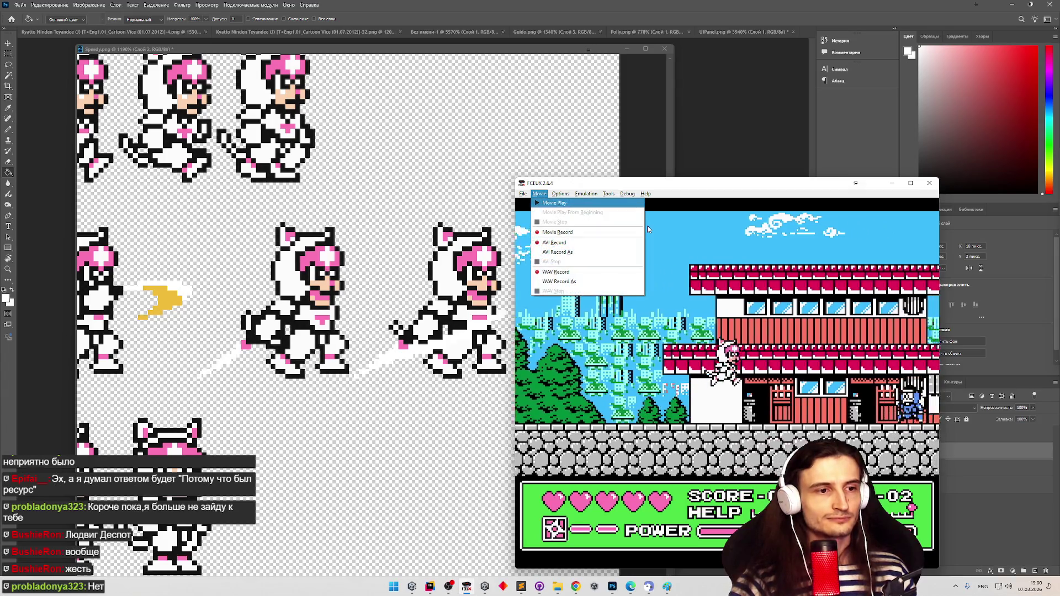
{"action": "key", "text": "Right"}
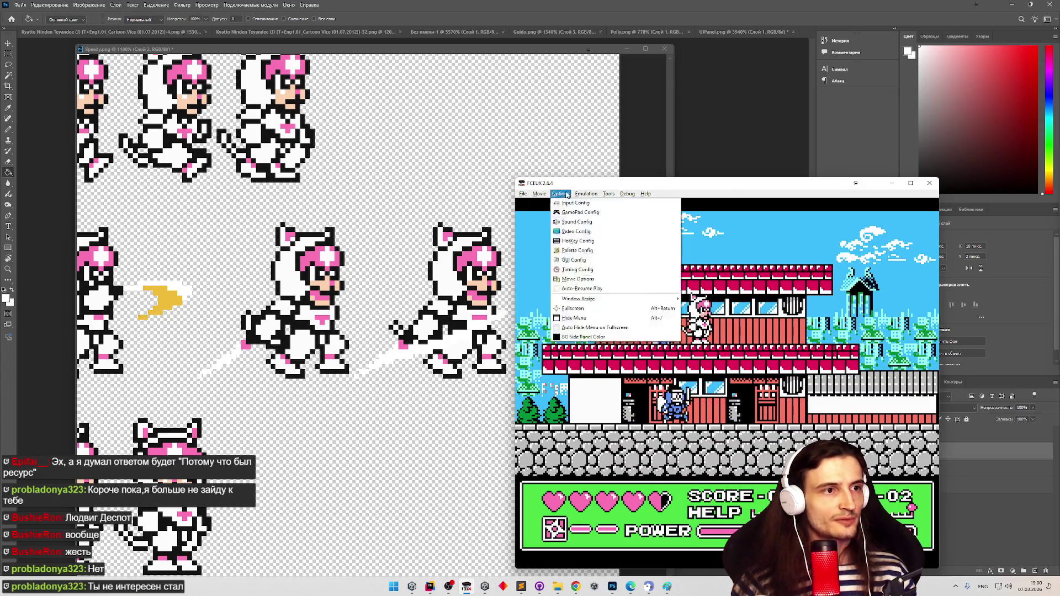
{"action": "left_click", "coordinate": [586, 223]}
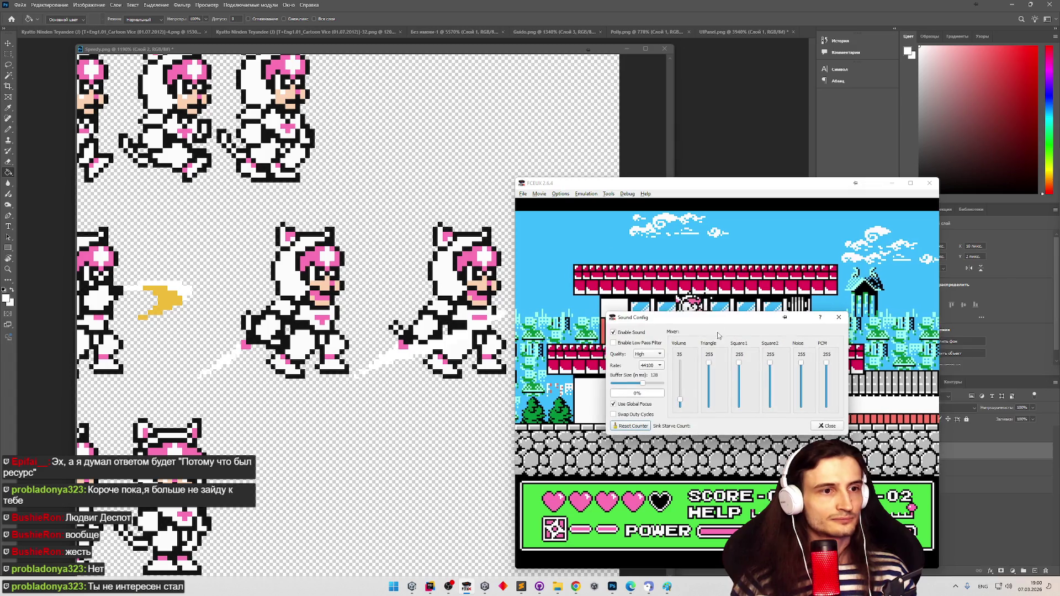
{"action": "left_click", "coordinate": [824, 426]}
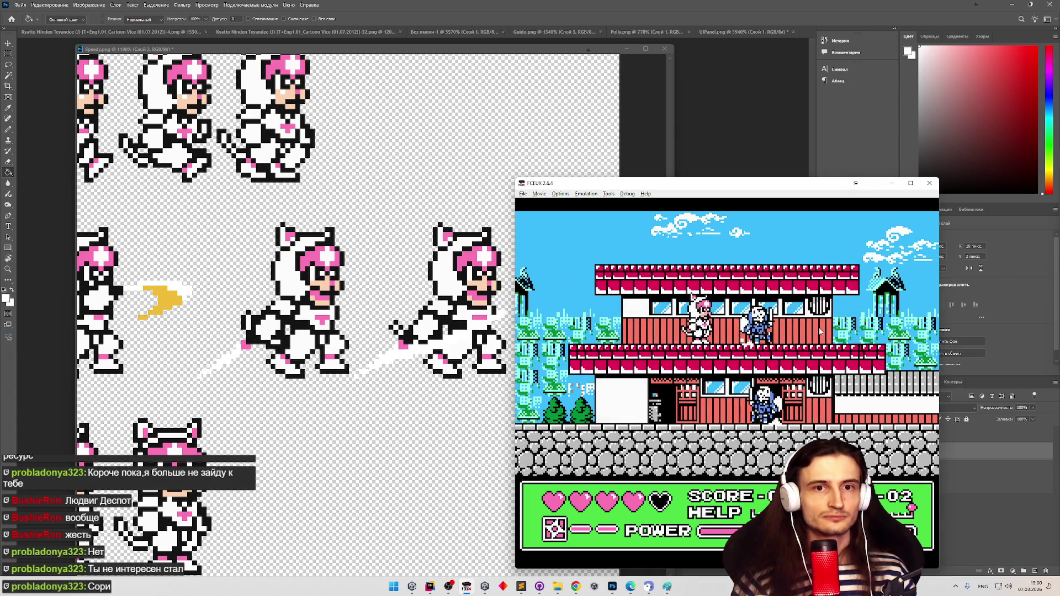
Run and jump the pink cat rightward across the red rooftops
{"action": "key", "text": "Right"}
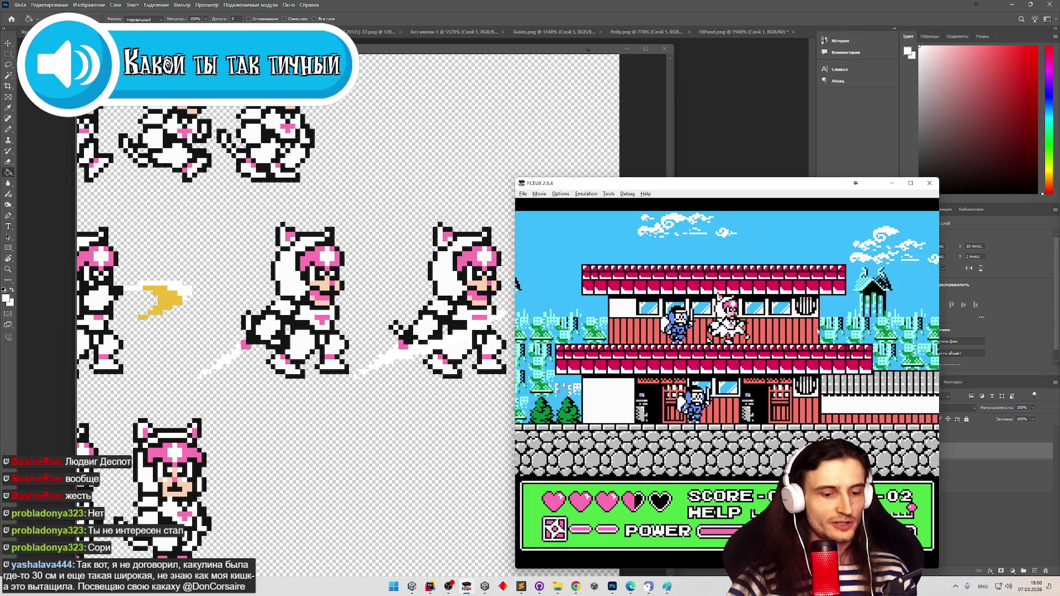
{"action": "key", "text": "Right"}
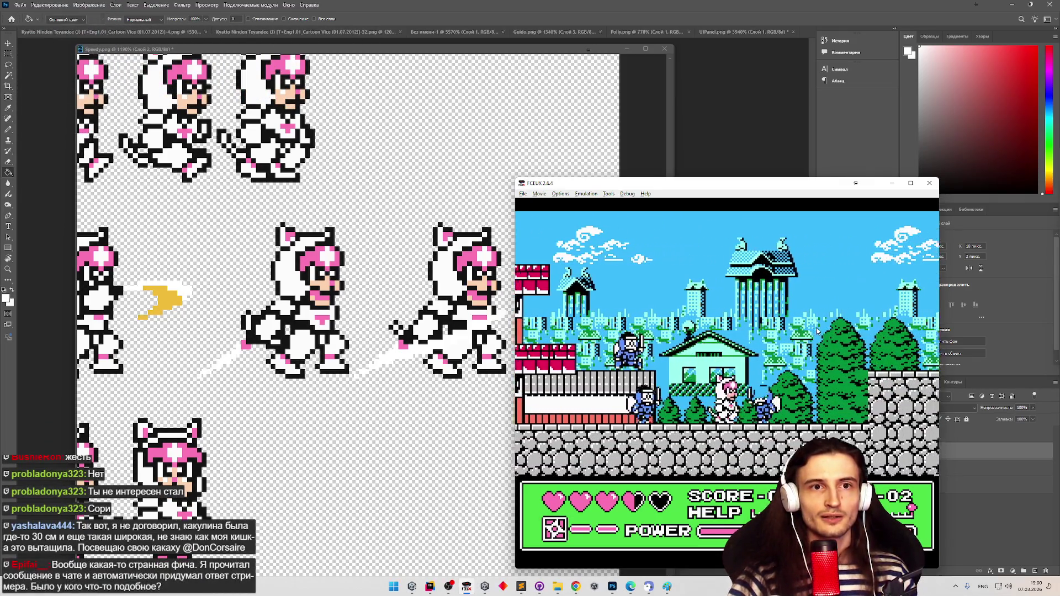
{"action": "key", "text": "Right"}
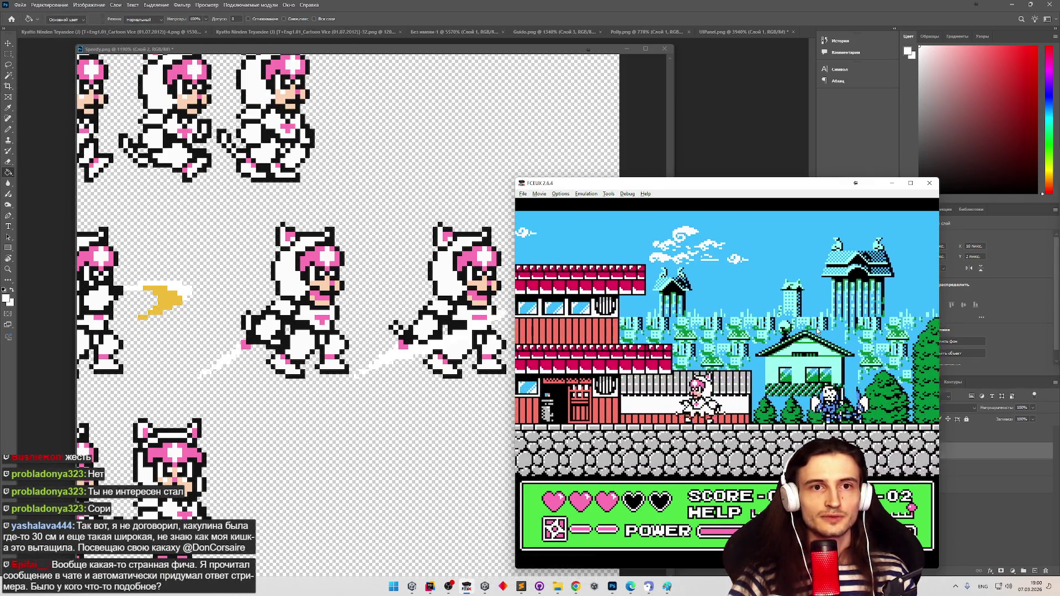
{"action": "key", "text": "Right"}
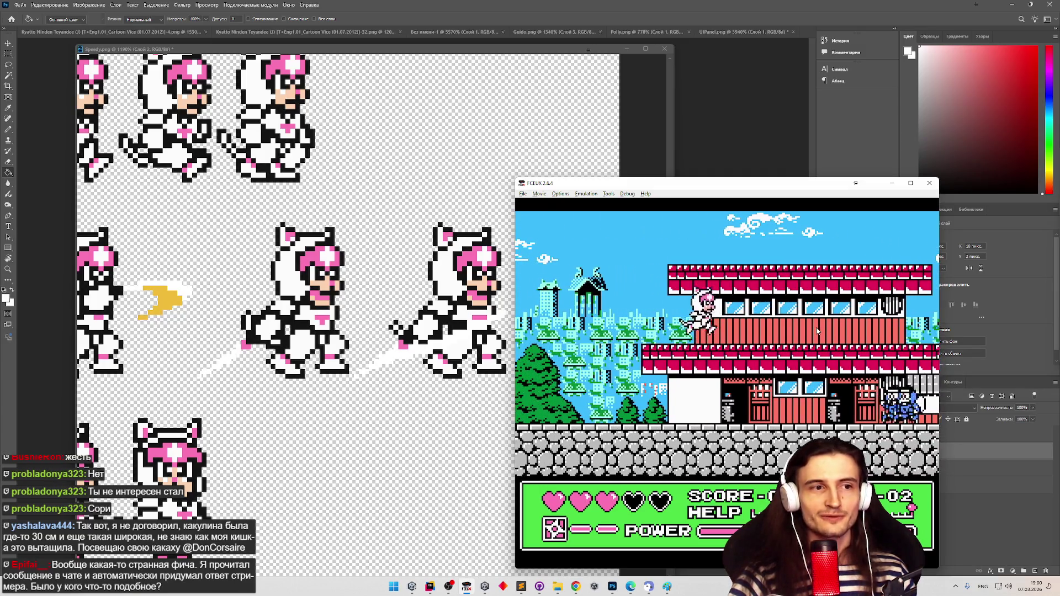
{"action": "key", "text": "Right"}
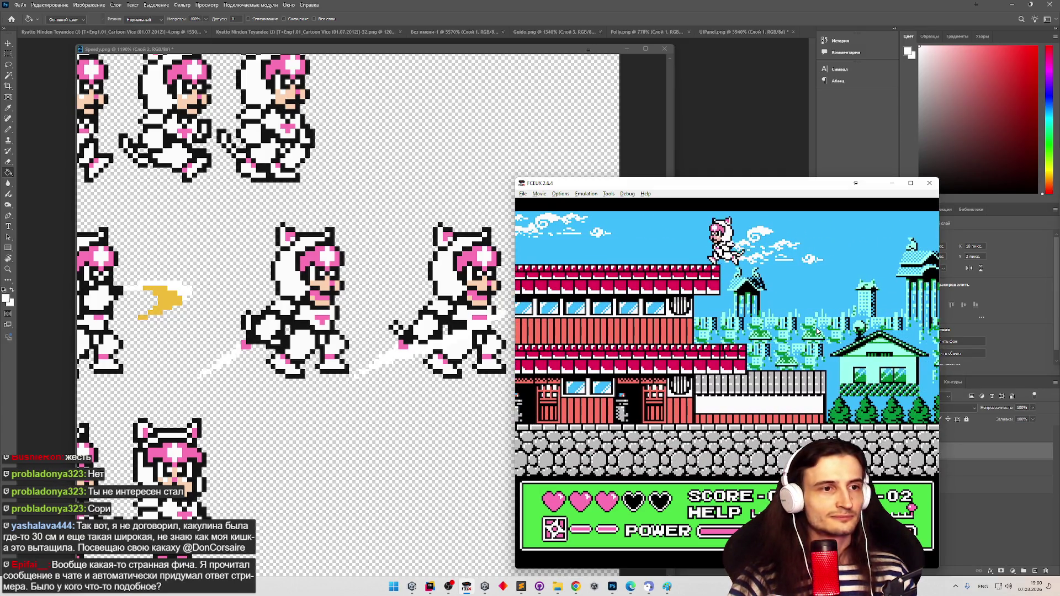
{"action": "key", "text": "Right"}
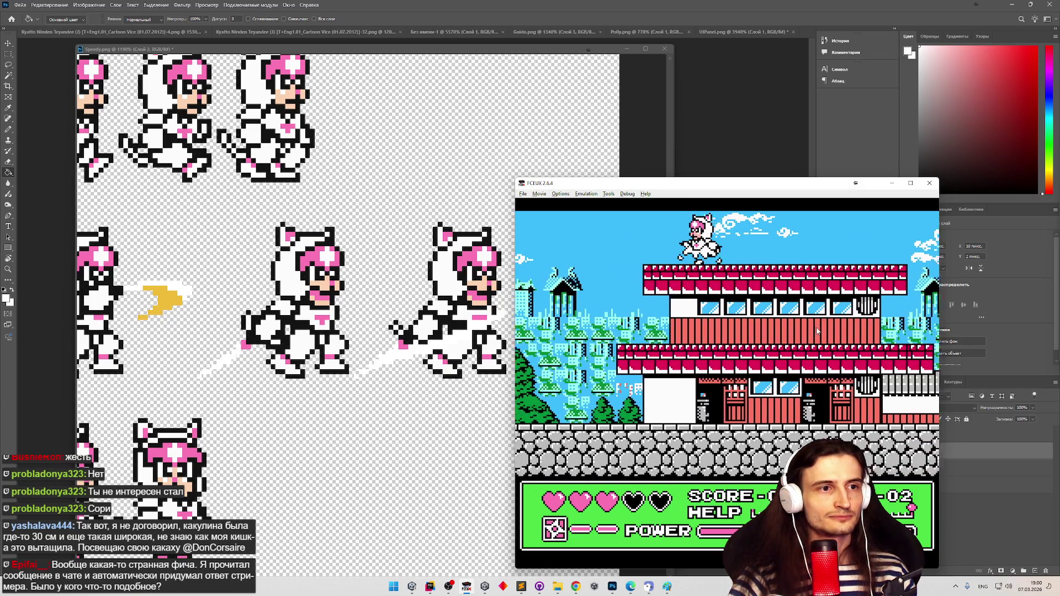
{"action": "key", "text": "Right"}
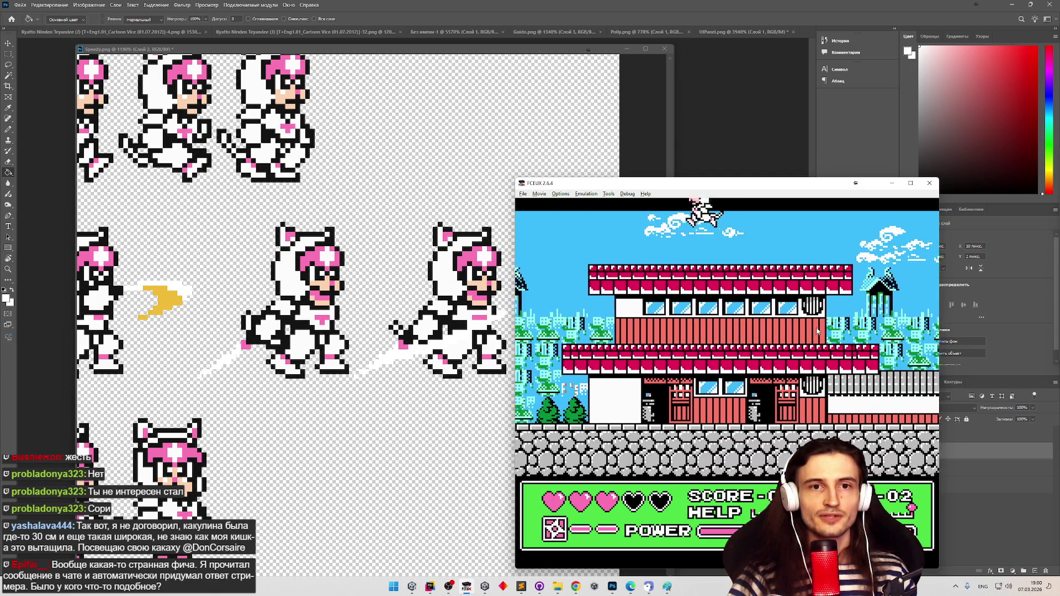
{"action": "key", "text": "Right"}
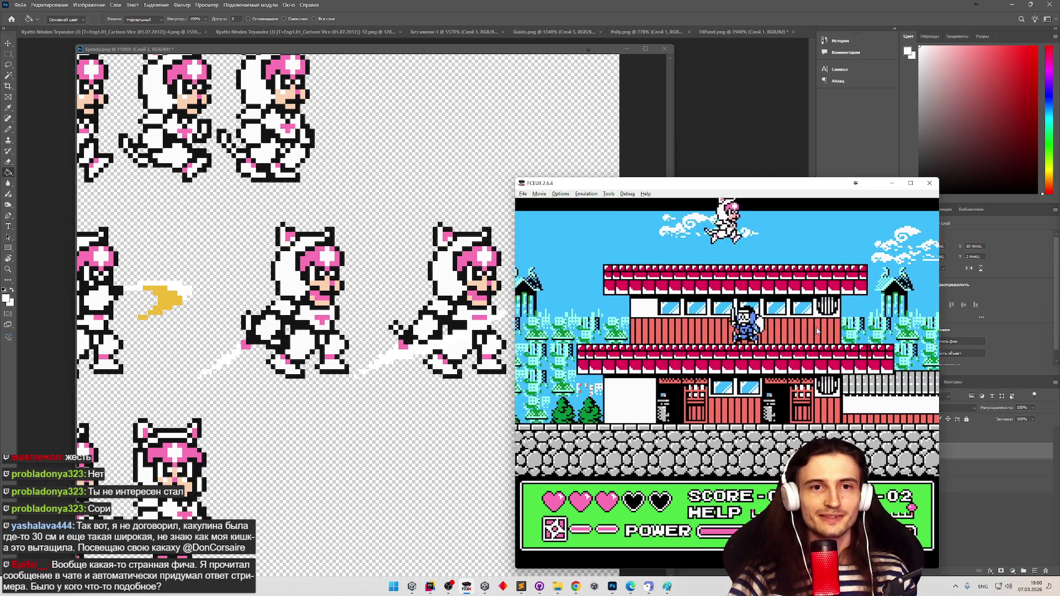
{"action": "key", "text": "Left"}
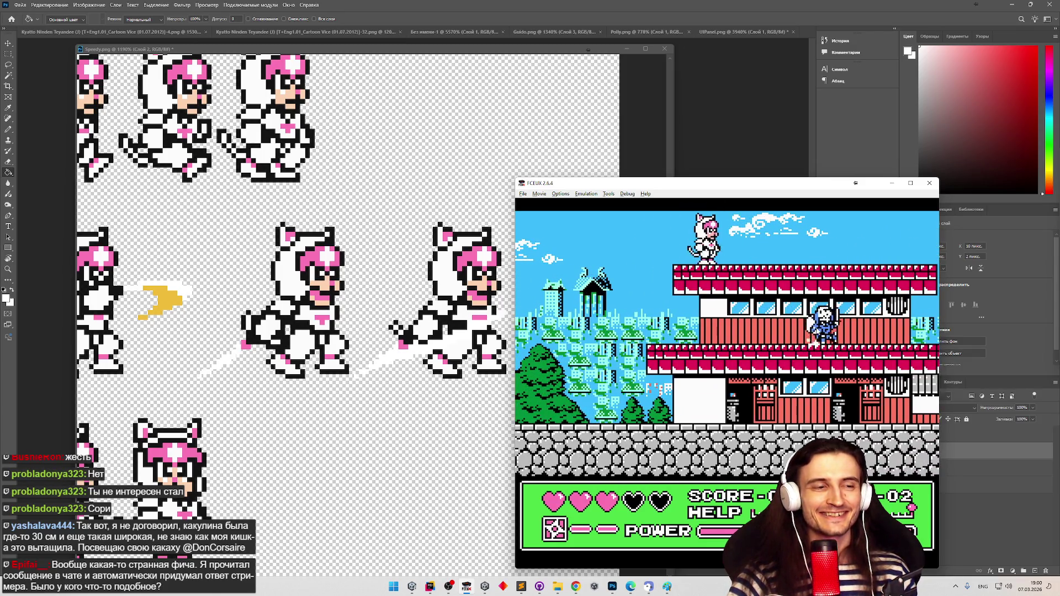
{"action": "key", "text": "Right"}
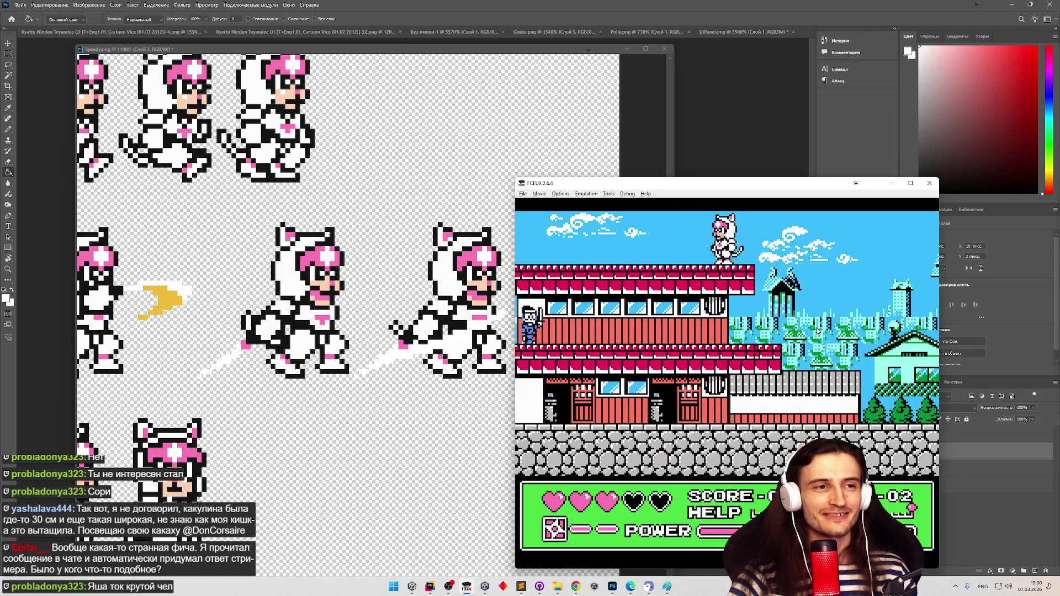
{"action": "key", "text": "Left"}
{"action": "key", "text": "Right"}
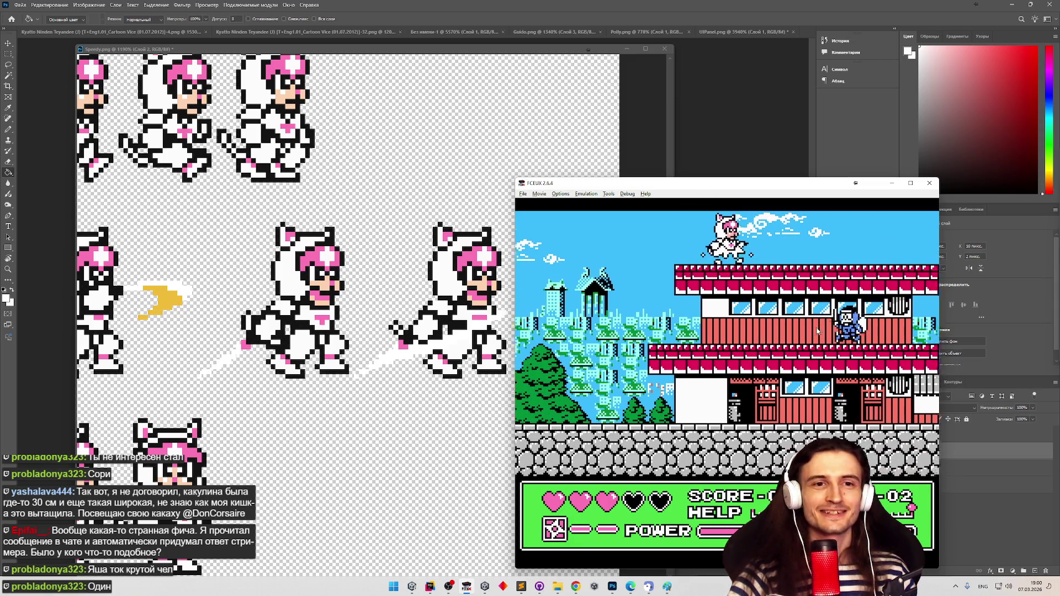
{"action": "key", "text": "Right"}
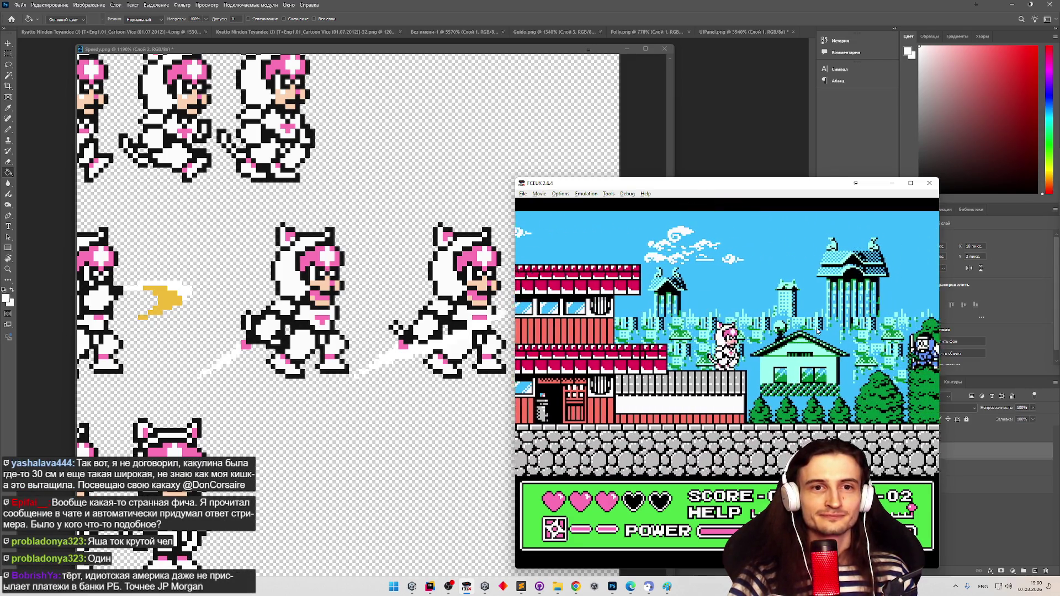
{"action": "key", "text": "Right"}
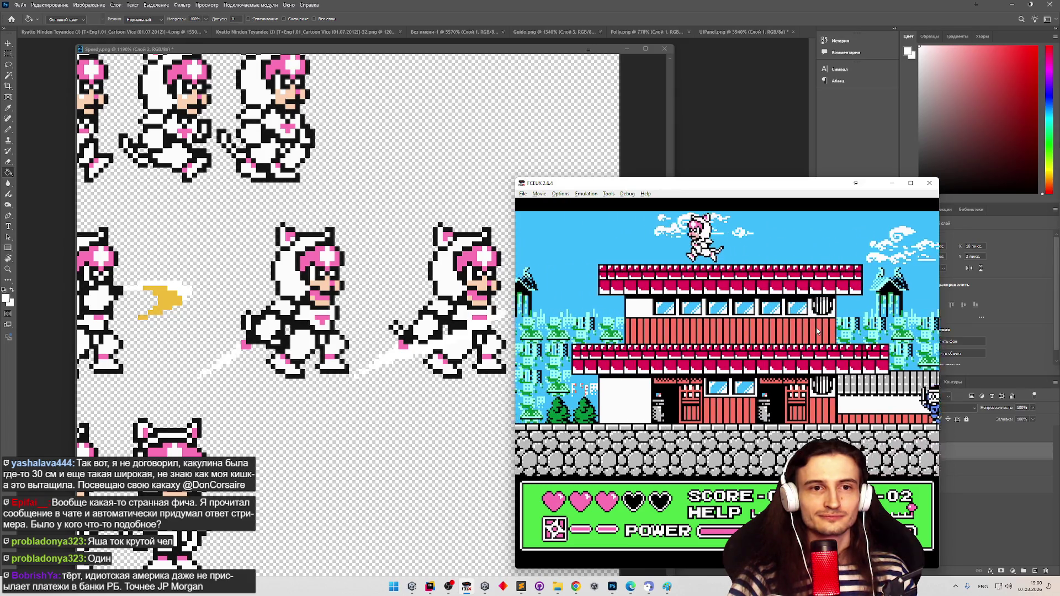
{"action": "key", "text": "Right"}
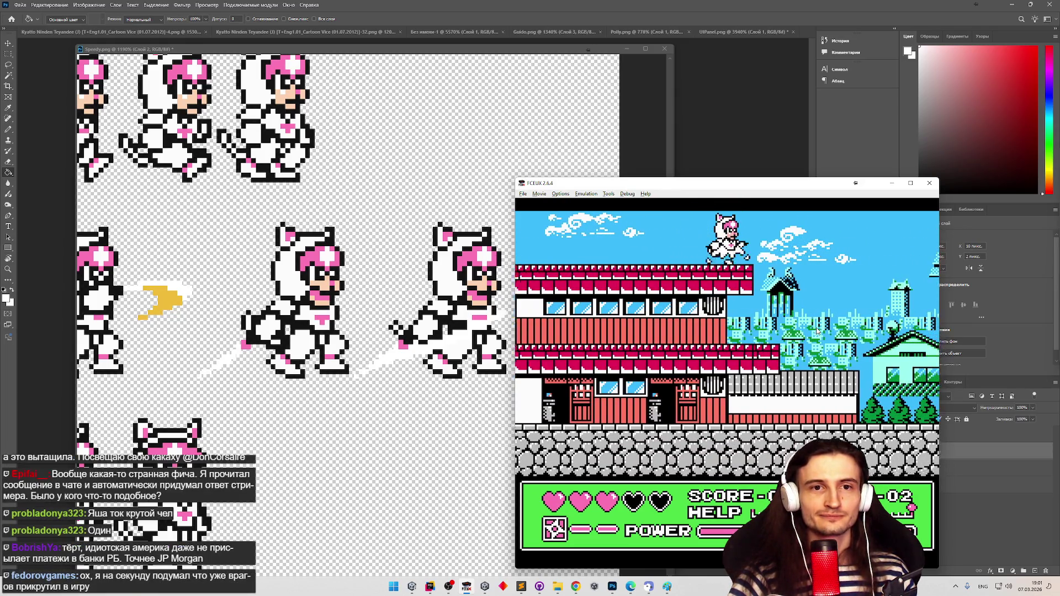
{"action": "key", "text": "Left"}
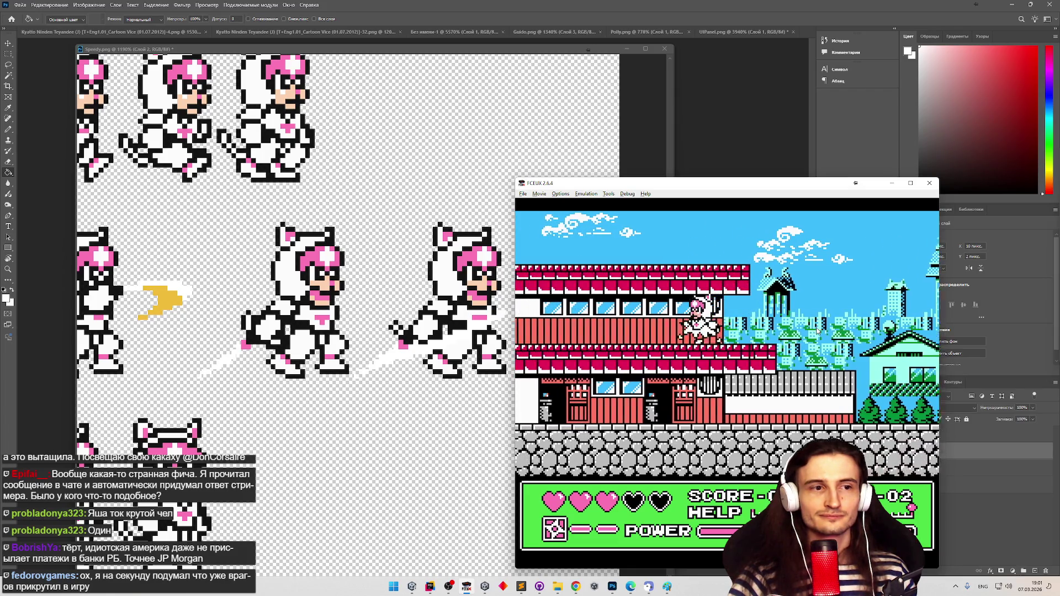
{"action": "key", "text": "Right"}
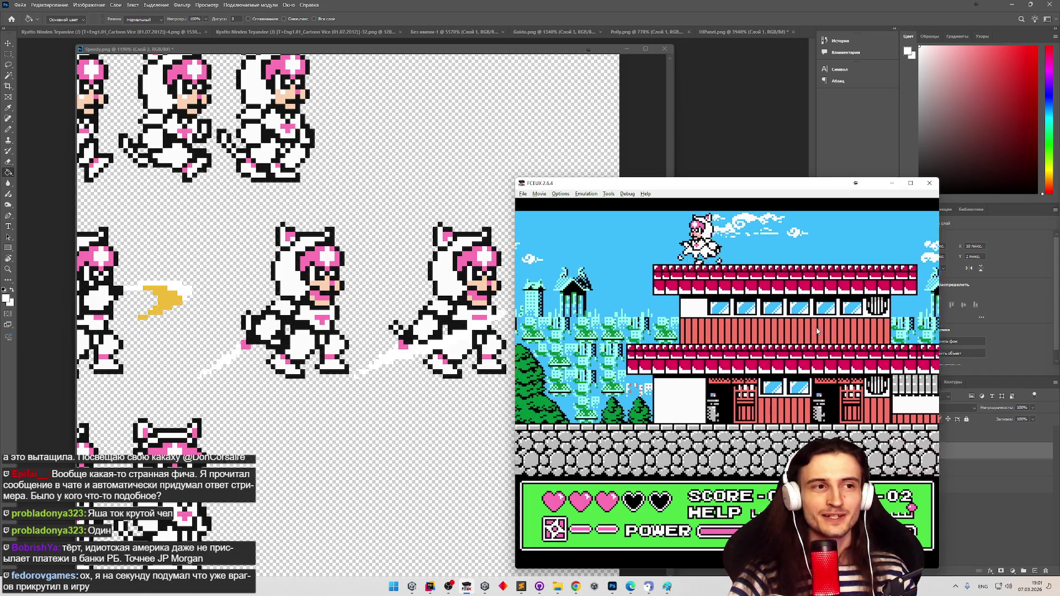
{"action": "key", "text": "Right"}
{"action": "key", "text": "Right"}
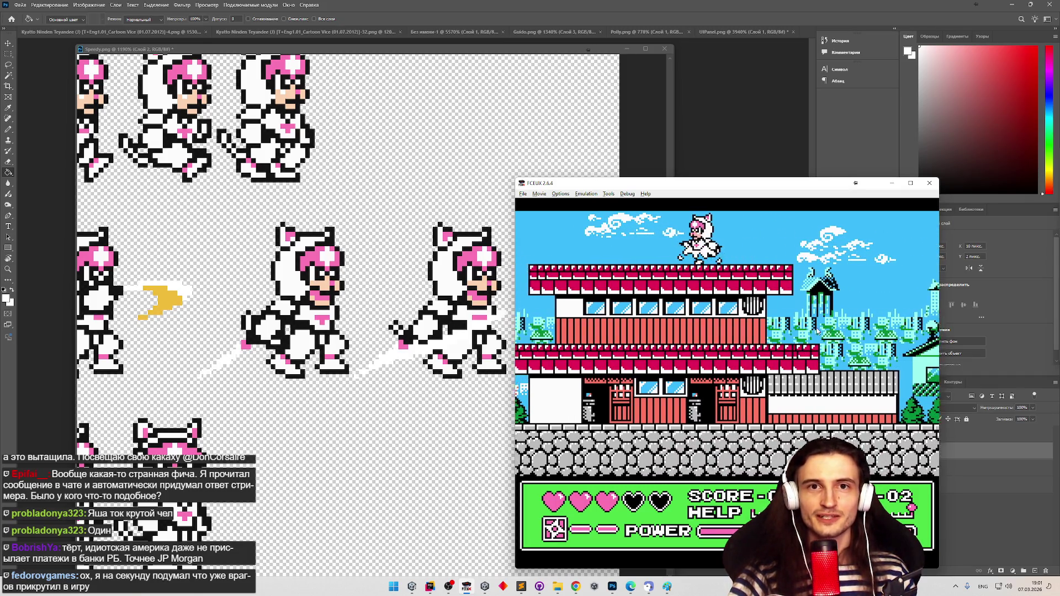
{"action": "key", "text": "Right"}
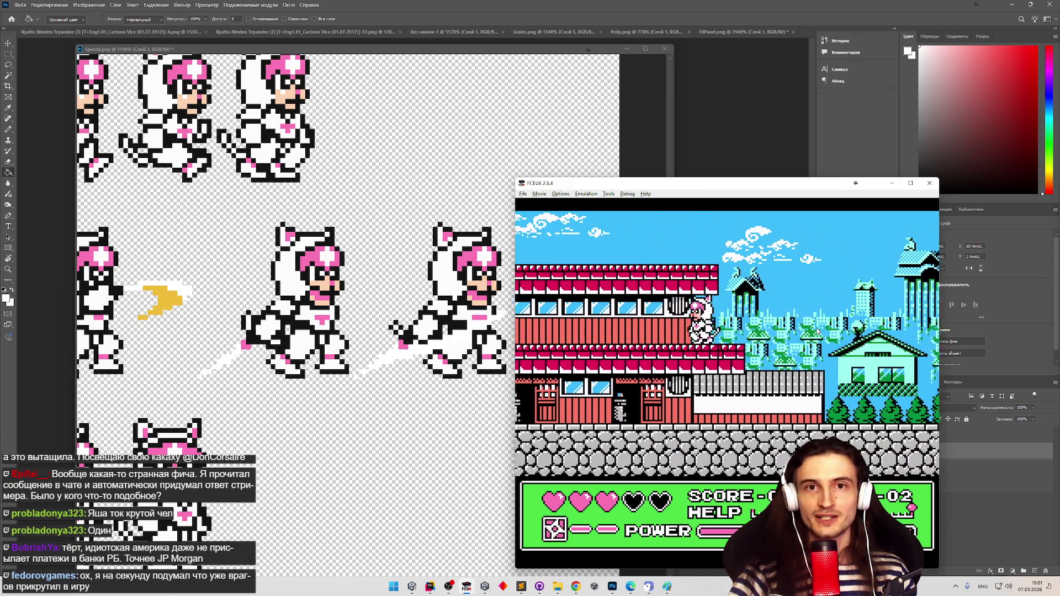
{"action": "key", "text": "Right"}
{"action": "key", "text": "Right"}
{"action": "key", "text": "Right"}
{"action": "key", "text": "Right"}
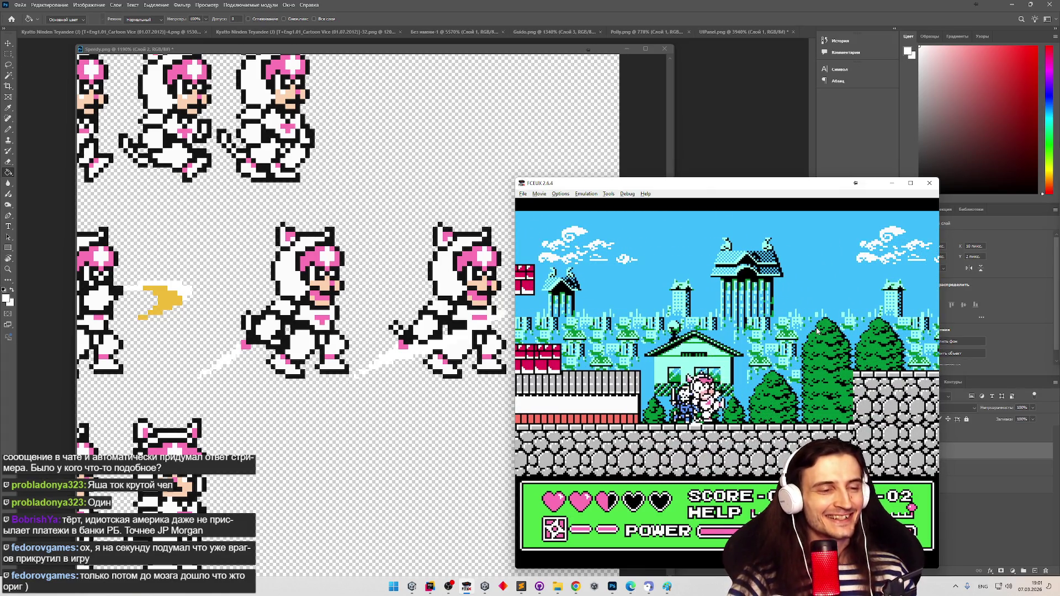
Advance onto the grey stone wall, then pause, refocus the emulator and resume
{"action": "key", "text": "Right"}
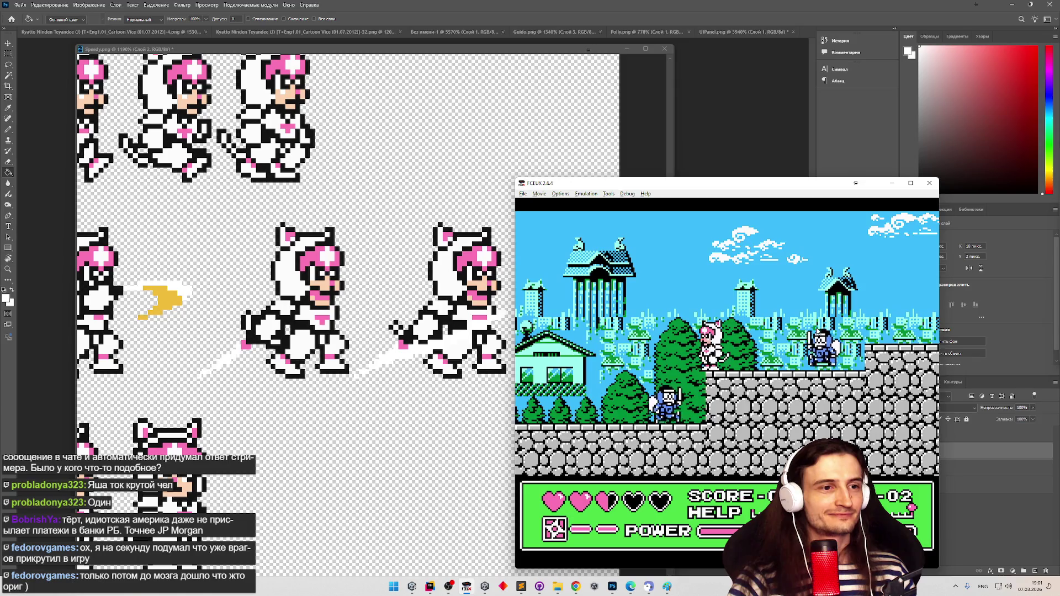
{"action": "key", "text": "Left"}
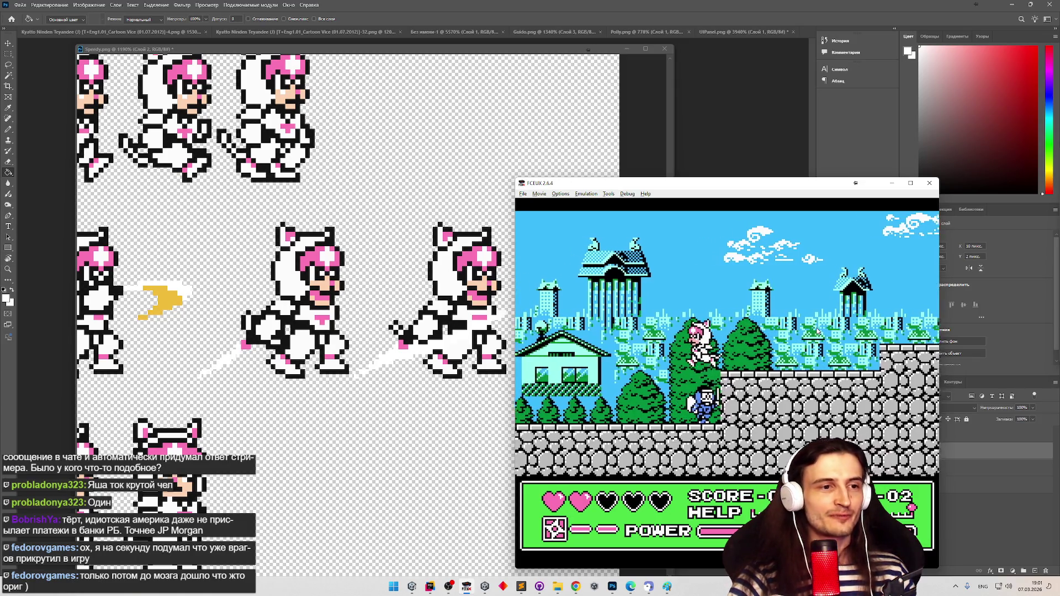
{"action": "key", "text": "Right"}
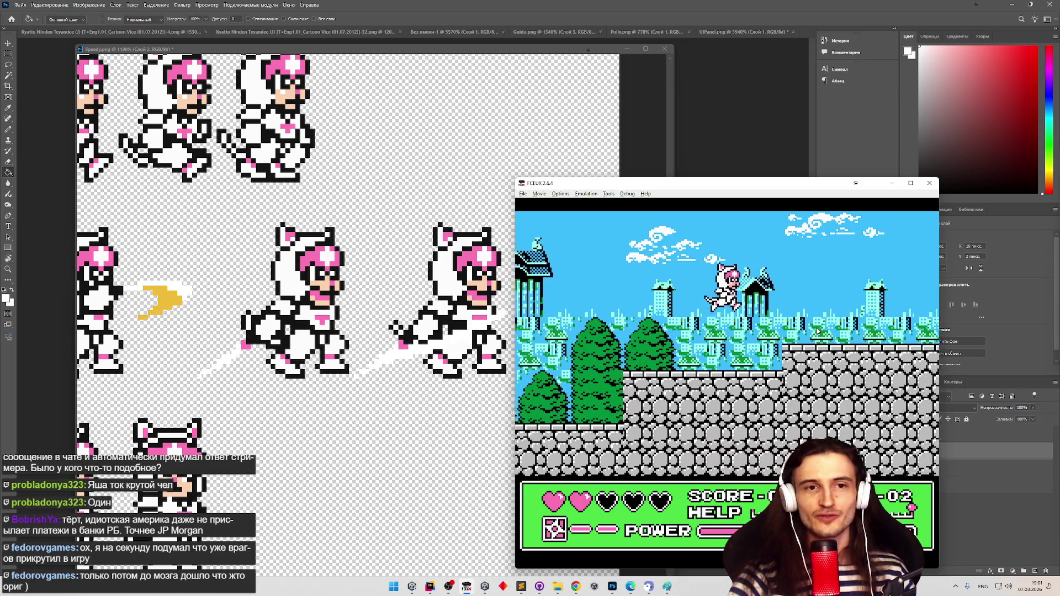
{"action": "key", "text": "Right"}
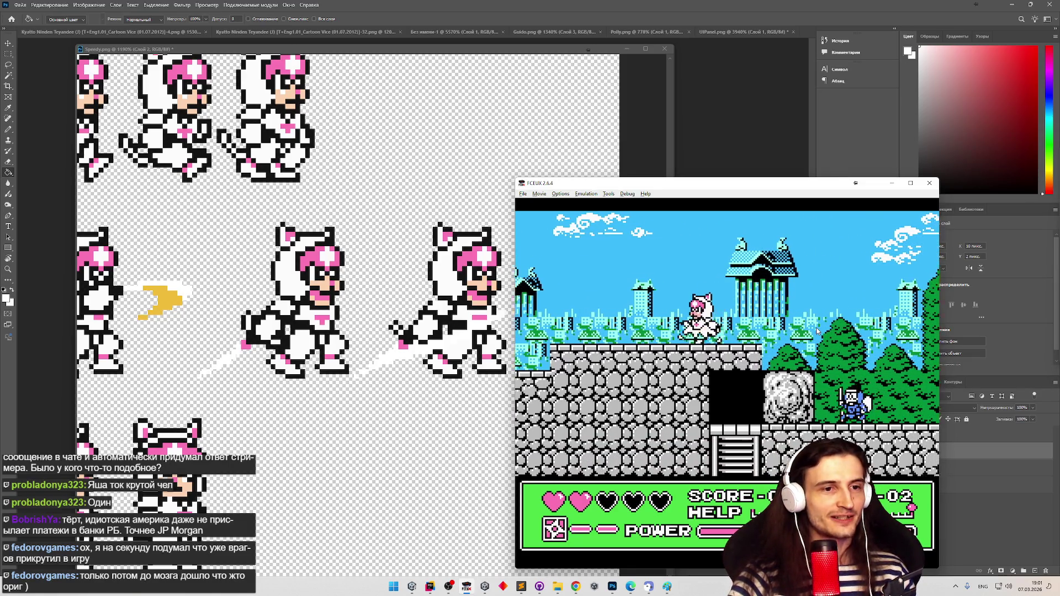
{"action": "key", "text": "Right"}
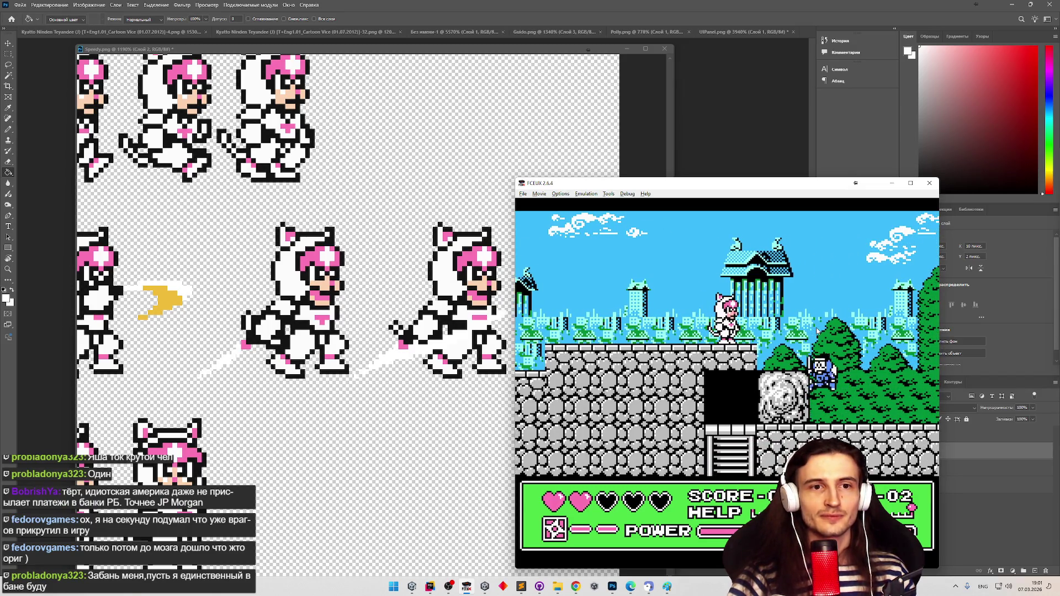
{"action": "key", "text": "Return"}
{"action": "left_click", "coordinate": [975, 4]}
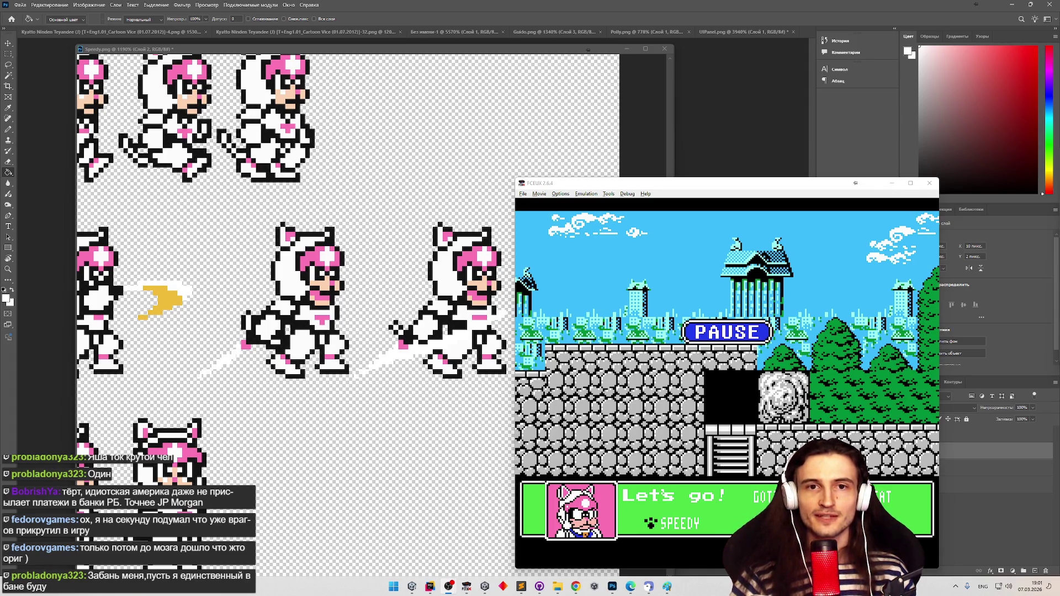
{"action": "left_click", "coordinate": [896, 379]}
{"action": "key", "text": "Return"}
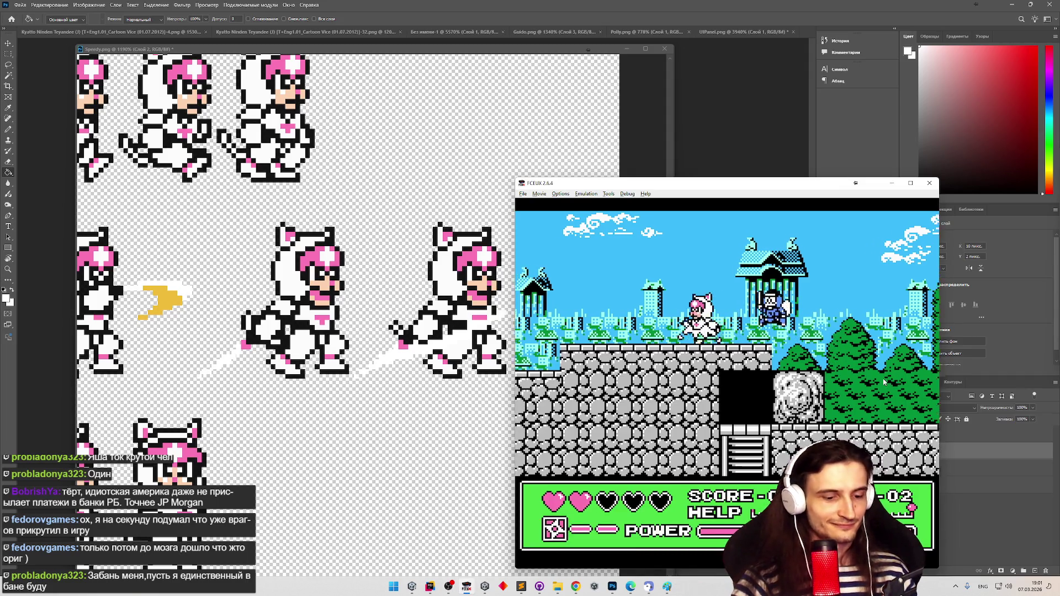
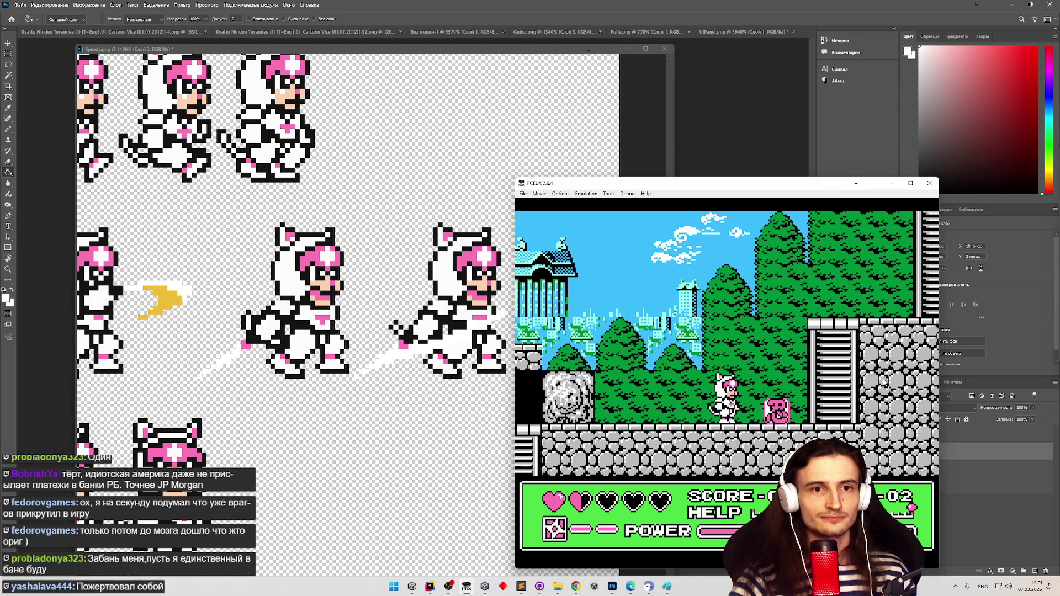
Snip the HUD item icon from the game screen
{"action": "key", "text": "super+shift+s"}
{"action": "key", "text": "Escape"}
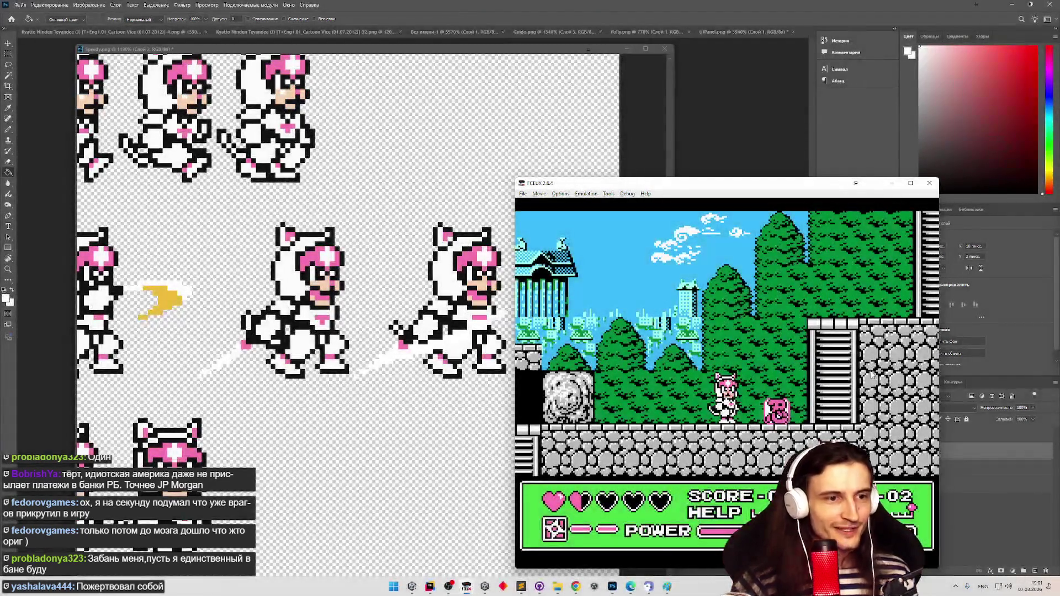
{"action": "key", "text": "super+shift+s"}
{"action": "key", "text": "Escape"}
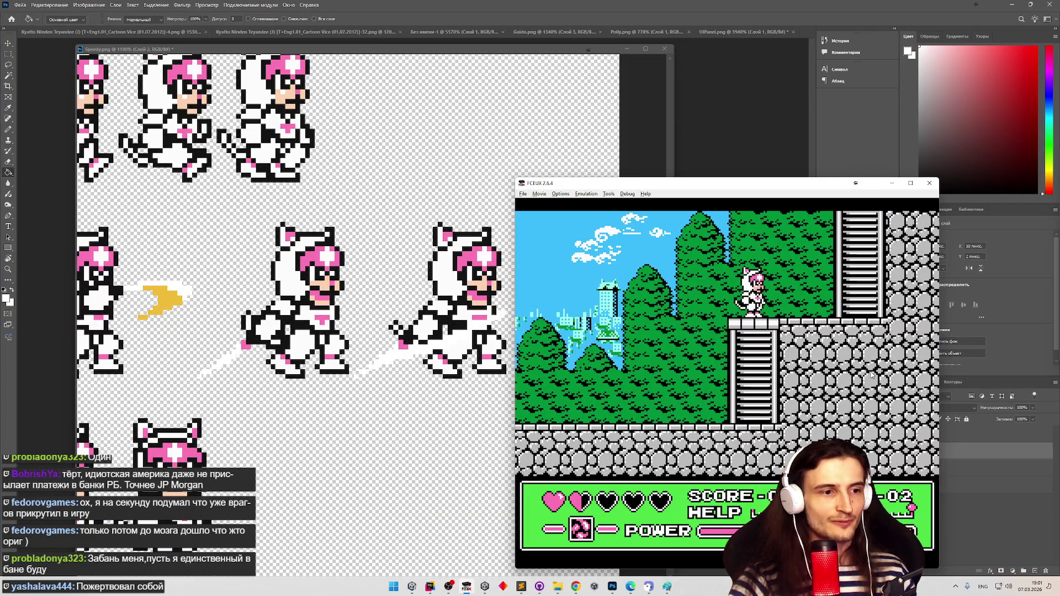
{"action": "key", "text": "super+shift+s"}
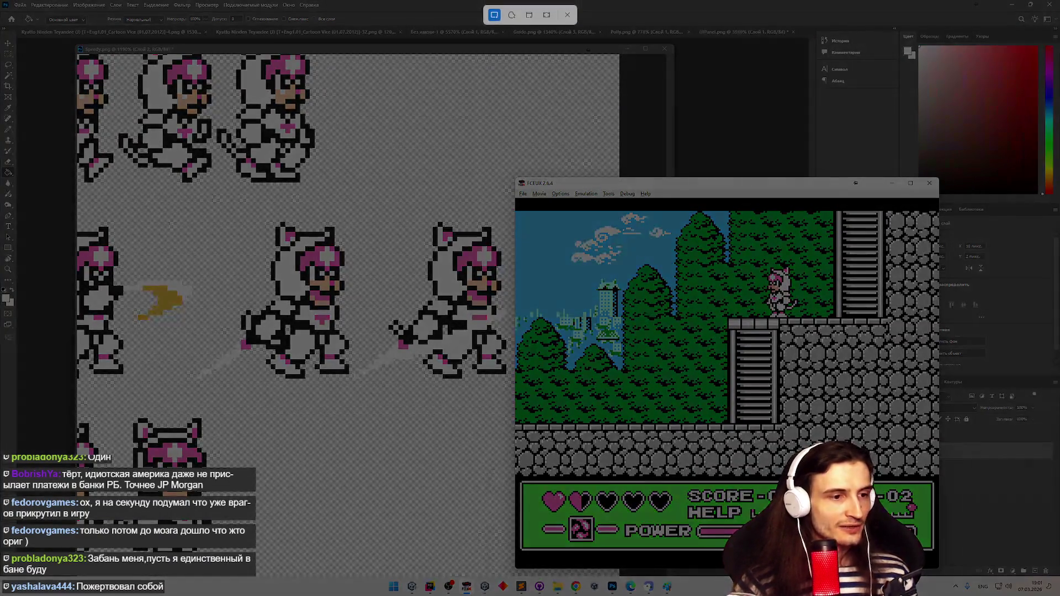
{"action": "left_click_drag", "start_coordinate": [566, 515], "coordinate": [596, 545]}
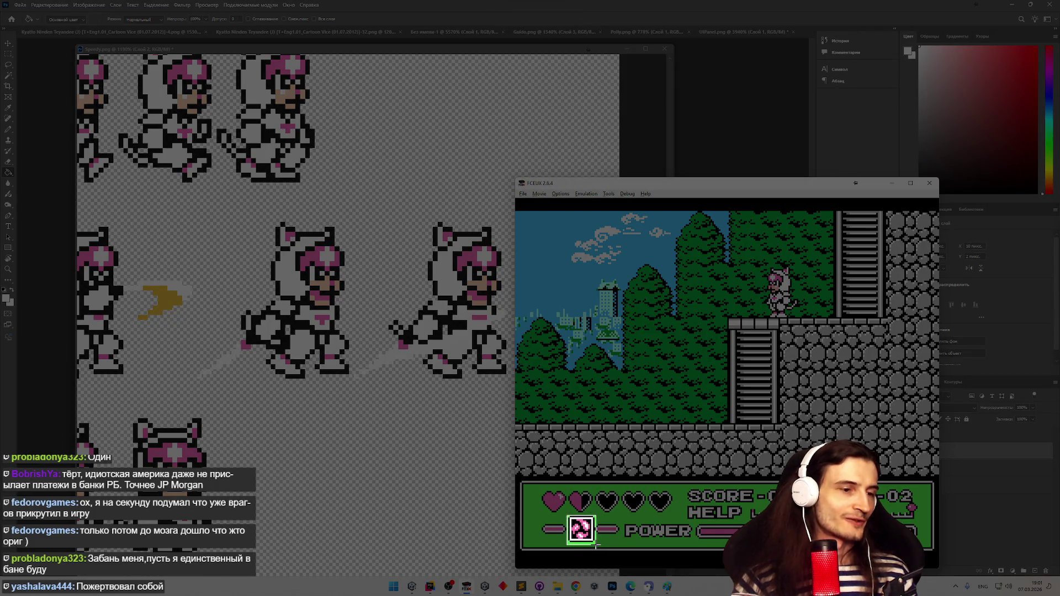
{"action": "left_click_drag", "start_coordinate": [597, 545], "coordinate": [596, 545]}
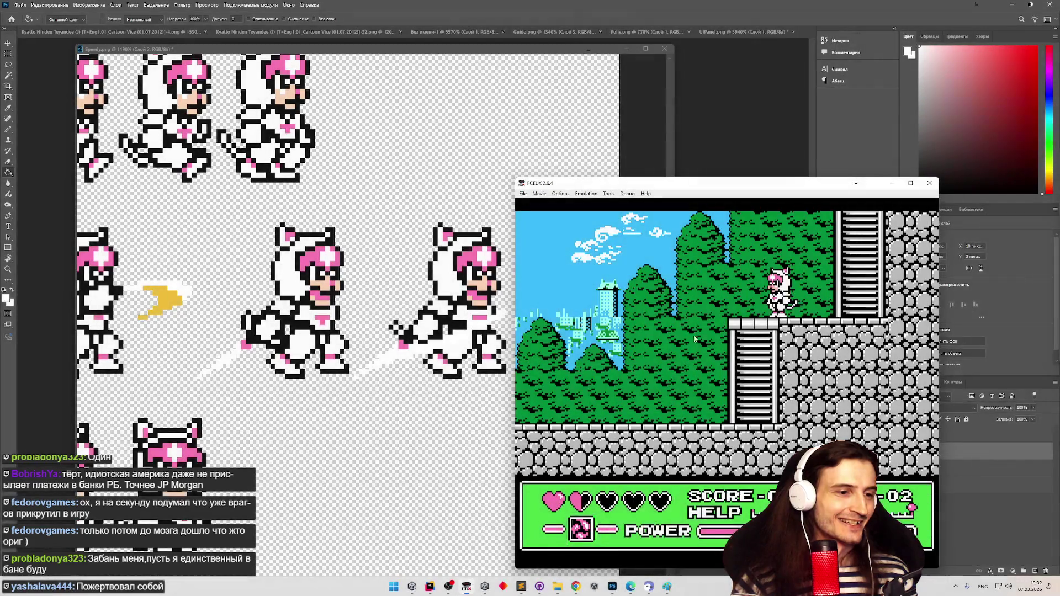
Walk the ninja cat right up the ladder, then back down and left
{"action": "key", "text": "Right"}
{"action": "key", "text": "Up"}
{"action": "key", "text": "Up"}
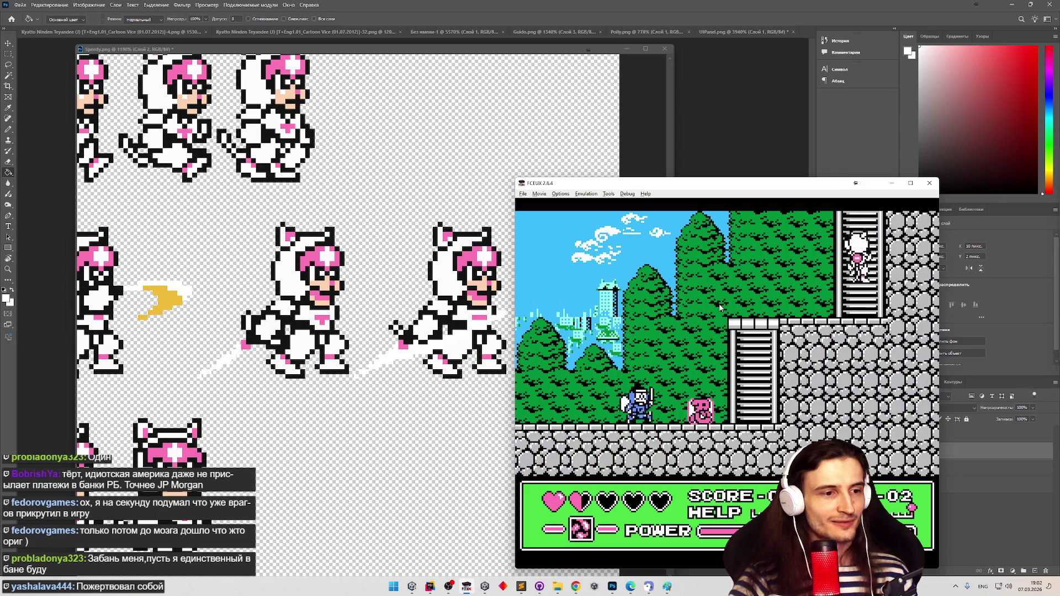
{"action": "key", "text": "Down"}
{"action": "key", "text": "Left"}
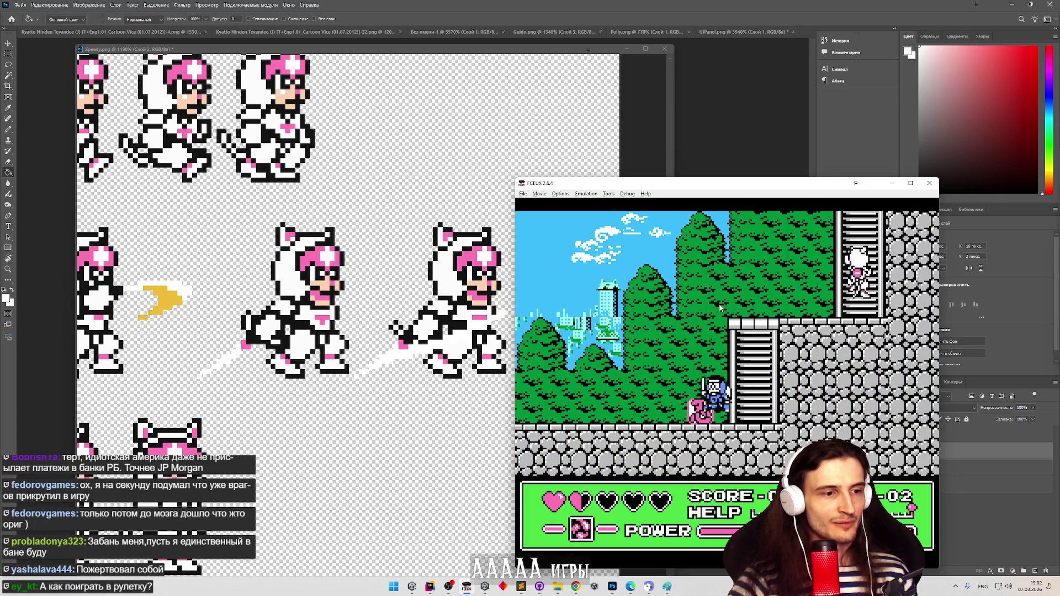
Shrink the FCEUX window to 1x with Options > Window Resize
{"action": "key", "text": "shift+super+s"}
{"action": "key", "text": "Escape"}
{"action": "left_click", "coordinate": [560, 194]}
{"action": "mouse_move", "coordinate": [601, 298]}
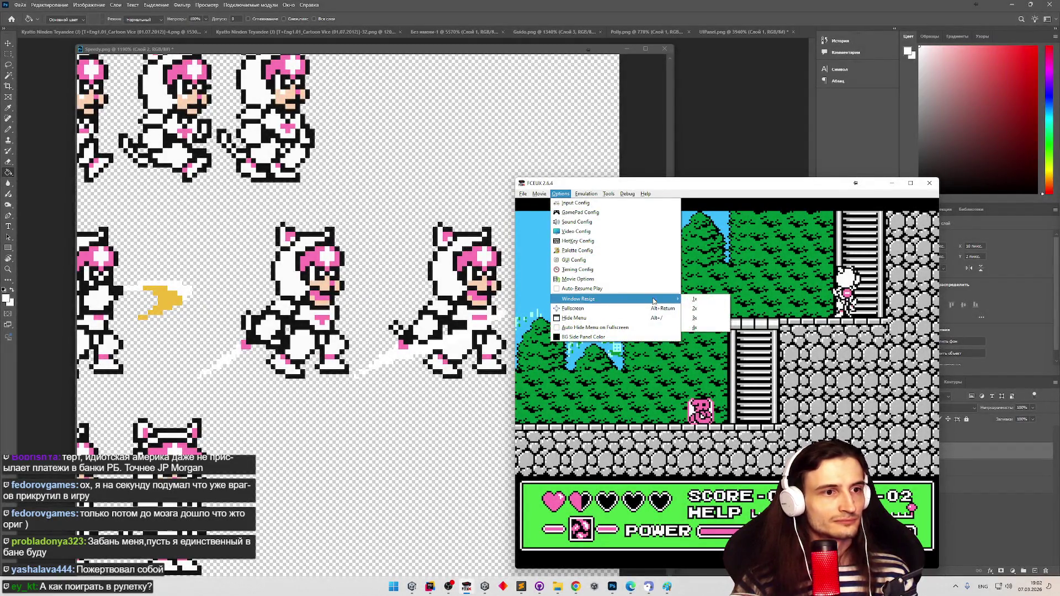
{"action": "left_click", "coordinate": [690, 299]}
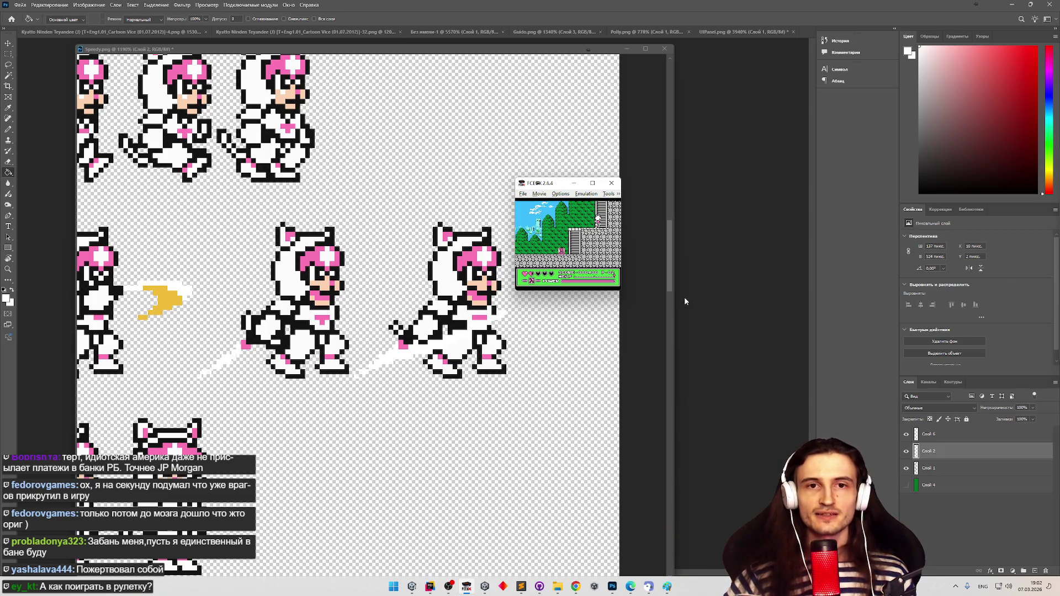
Create a new untitled document and paste the snipped HUD item box into it
{"action": "key", "text": "super+shift+s"}
{"action": "key", "text": "Escape"}
{"action": "left_click", "coordinate": [338, 115]}
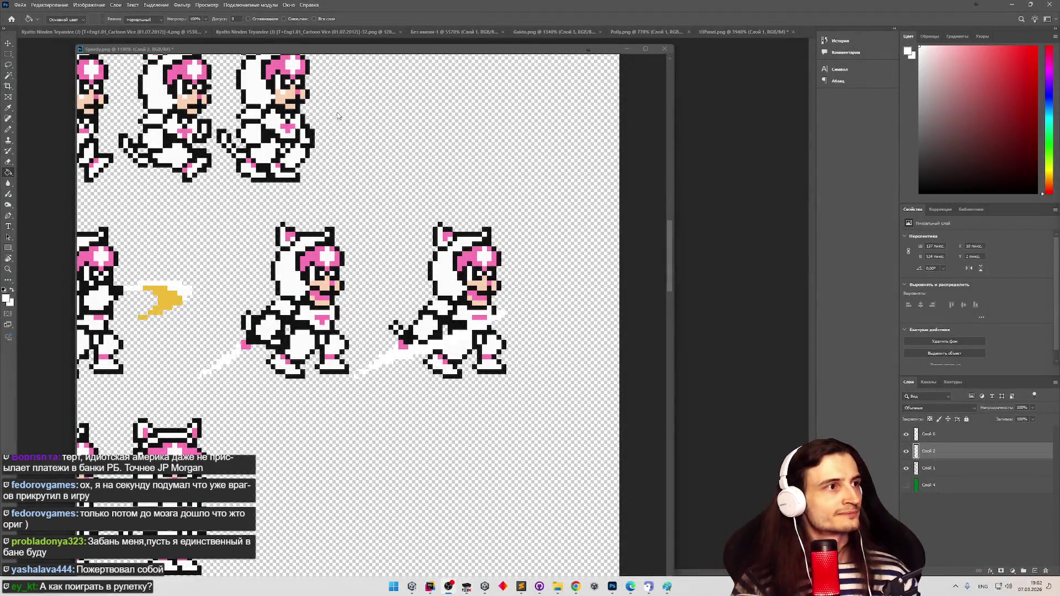
{"action": "left_click", "coordinate": [21, 5]}
{"action": "left_click", "coordinate": [95, 16]}
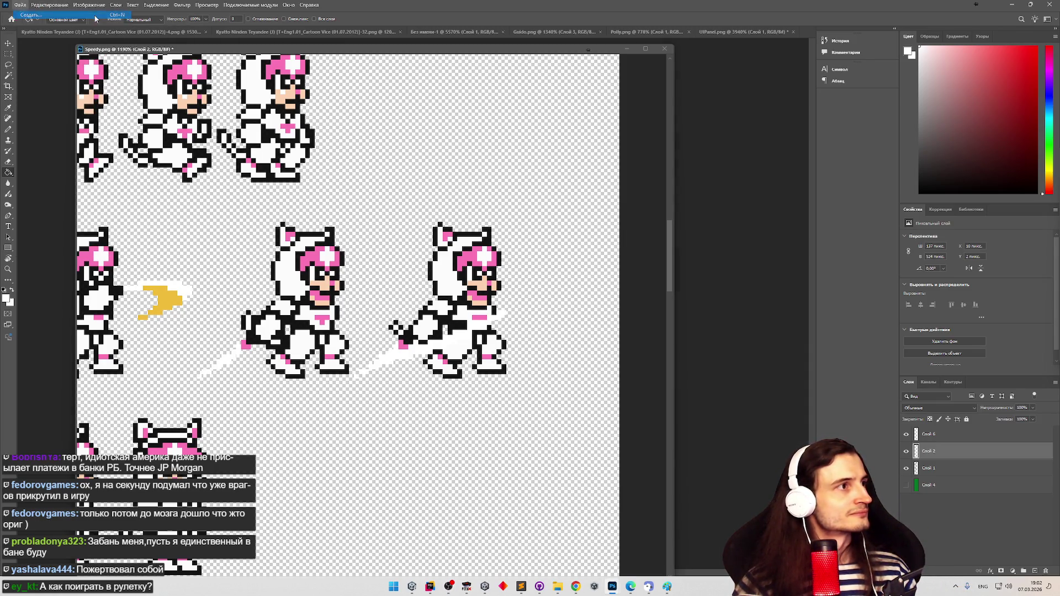
{"action": "left_click", "coordinate": [494, 386]}
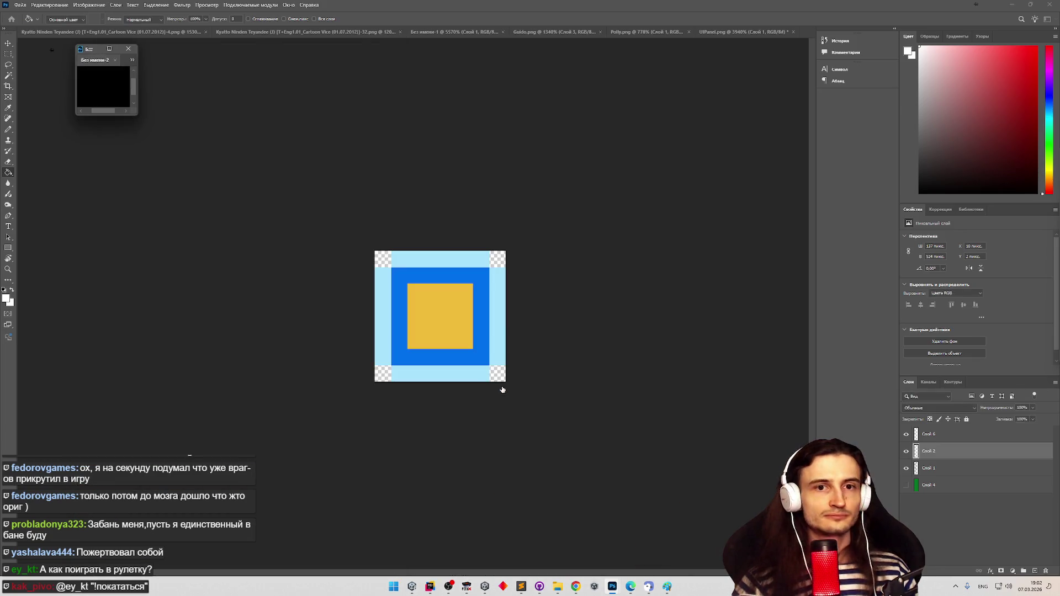
{"action": "key", "text": "ctrl+v"}
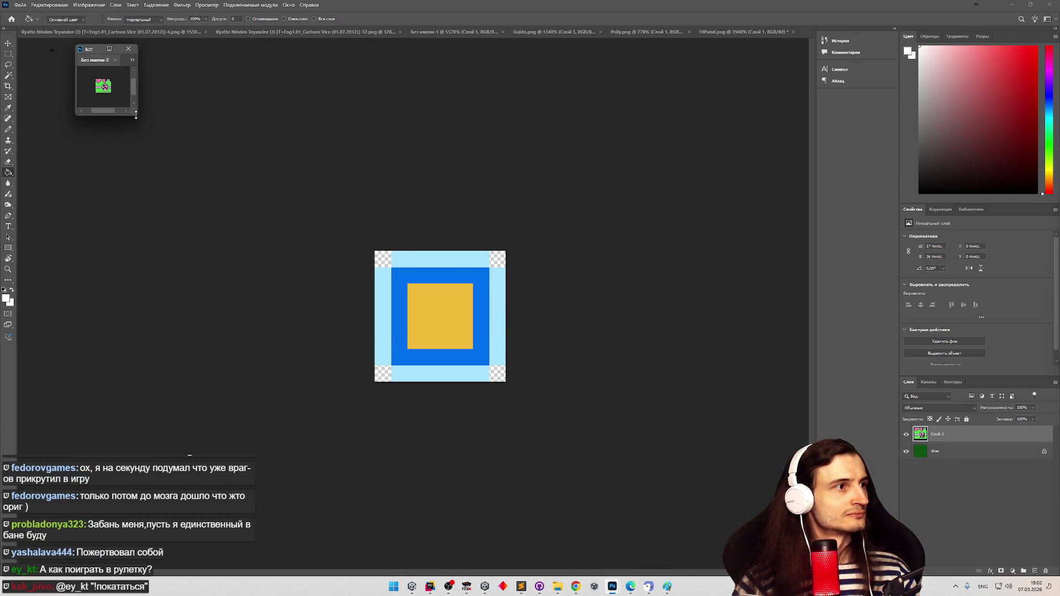
Enlarge the document window and zoom in to pixel level on the item box
{"action": "left_click_drag", "start_coordinate": [138, 115], "coordinate": [570, 361]}
{"action": "key", "text": "z"}
{"action": "left_click", "coordinate": [347, 211]}
{"action": "mouse_move", "coordinate": [347, 210]}
{"action": "left_mouse_down"}
{"action": "mouse_move", "coordinate": [430, 210]}
{"action": "mouse_move", "coordinate": [408, 211]}
{"action": "left_mouse_up"}
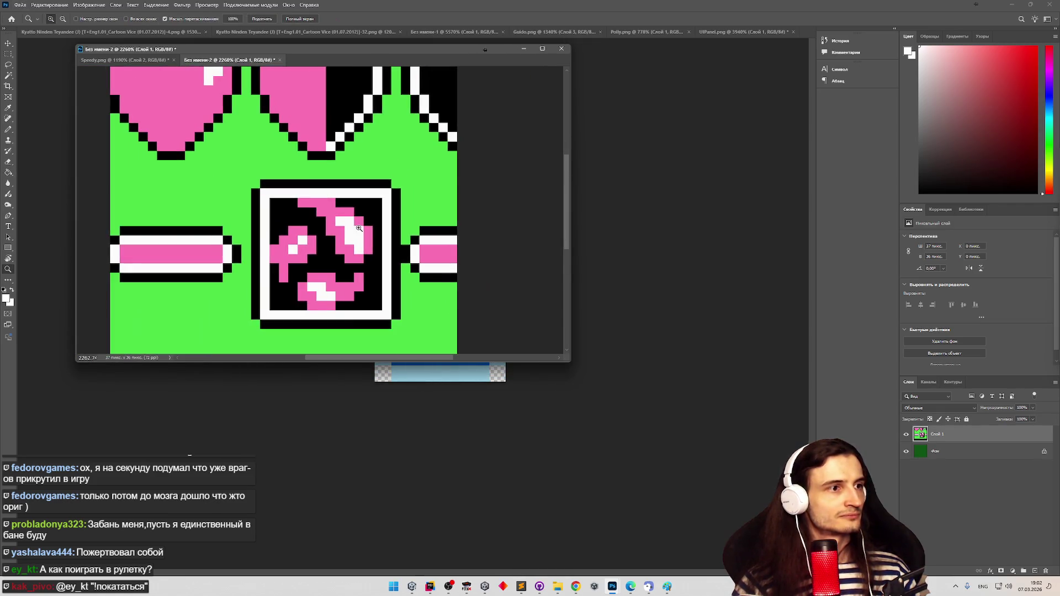
Fill the item box interior dark green and select the white border pixels with the Magic Wand
{"action": "key", "text": "g"}
{"action": "left_click", "coordinate": [8, 54]}
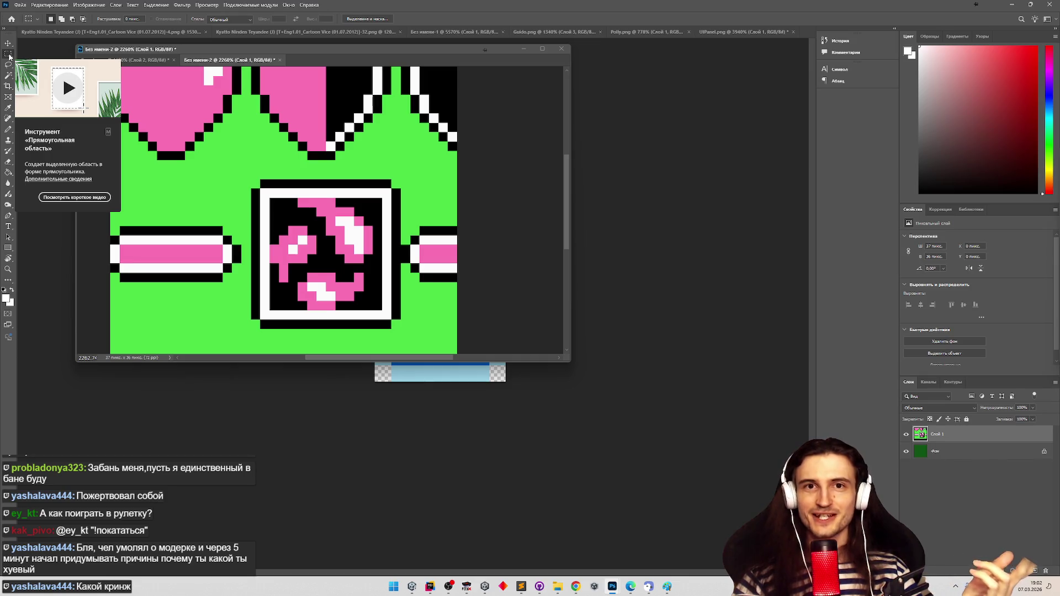
{"action": "key", "text": "Delete"}
{"action": "left_click", "coordinate": [8, 75]}
{"action": "left_click", "coordinate": [268, 207]}
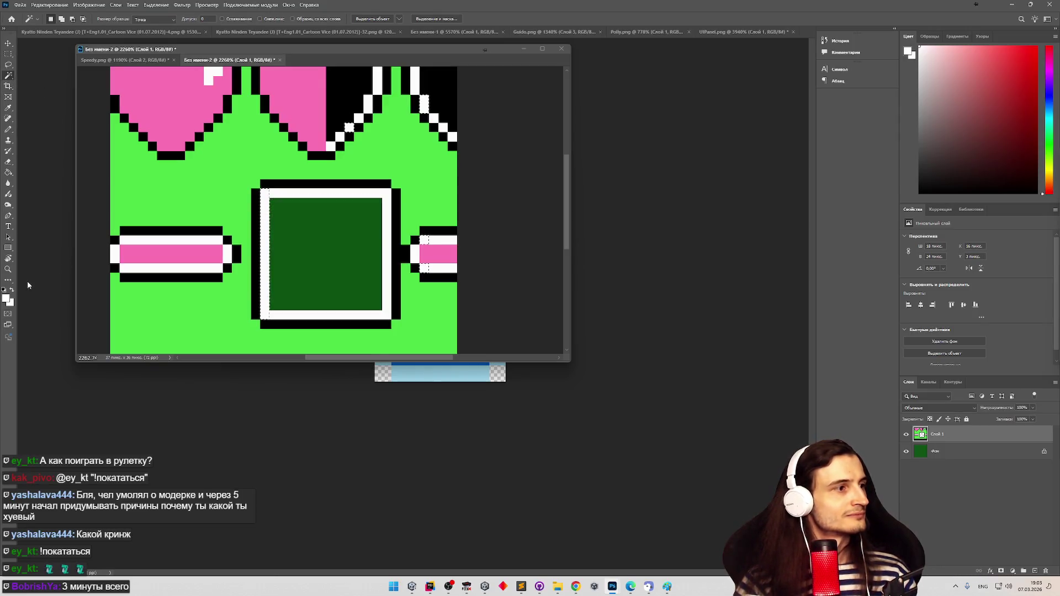
Check the foreground colour in the colour picker, leaving it unchanged
{"action": "left_click", "coordinate": [8, 108]}
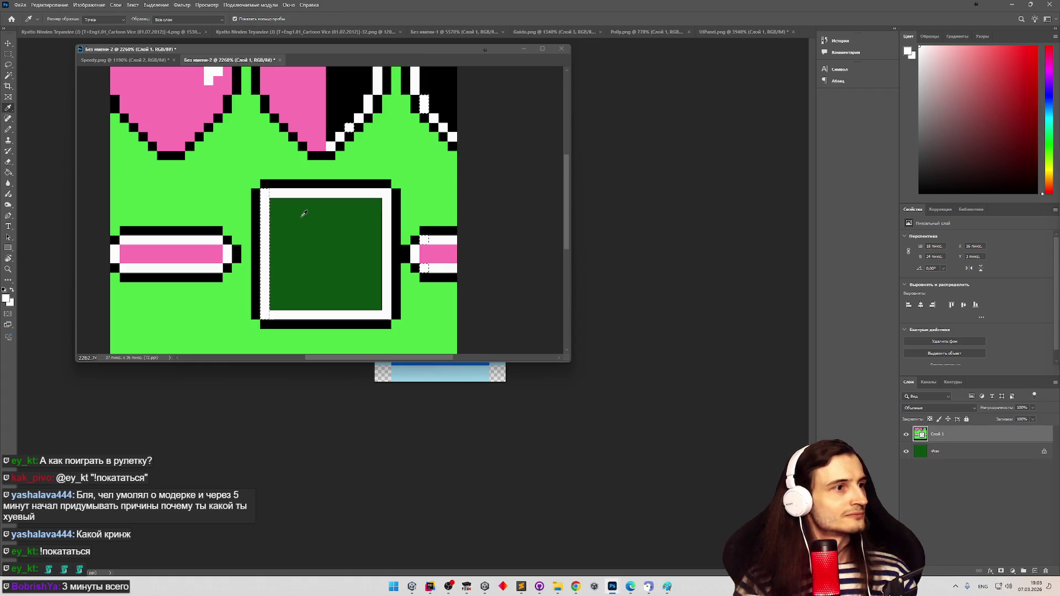
{"action": "key", "text": "F6"}
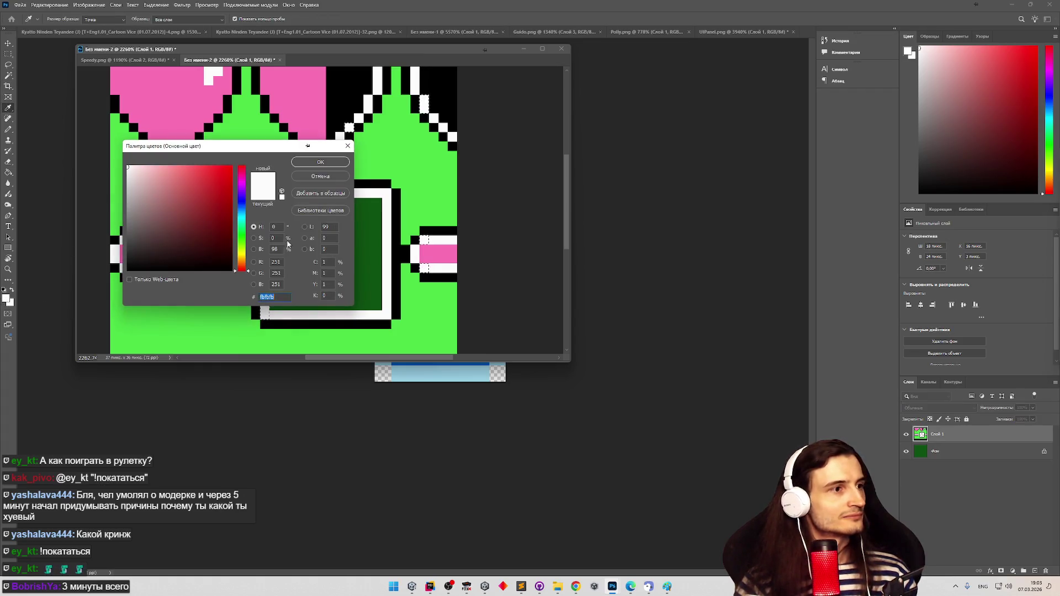
{"action": "left_click", "coordinate": [321, 177]}
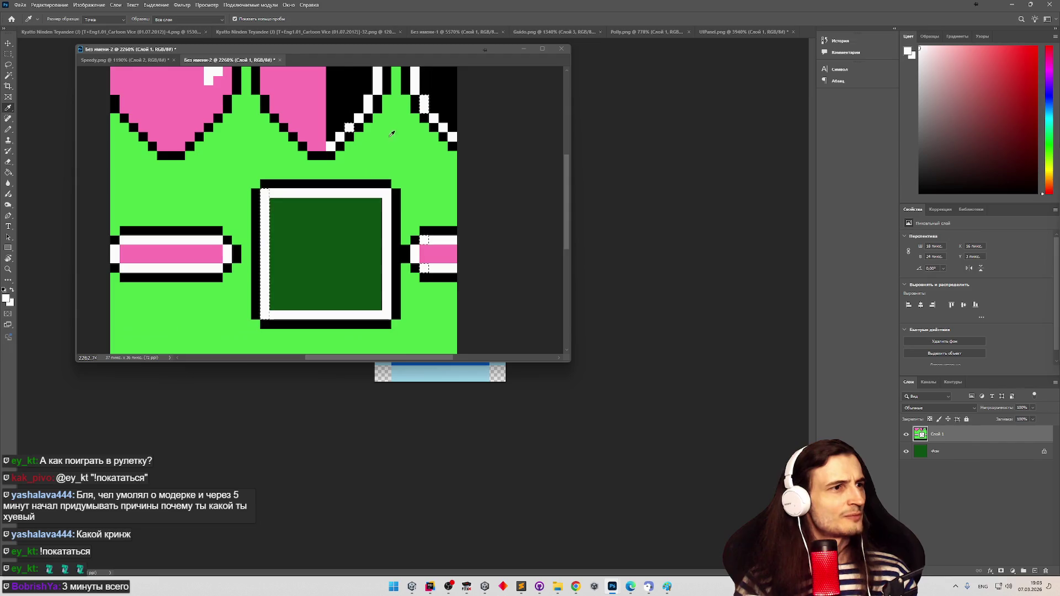
{"action": "left_click_drag", "start_coordinate": [400, 48], "coordinate": [445, 81]}
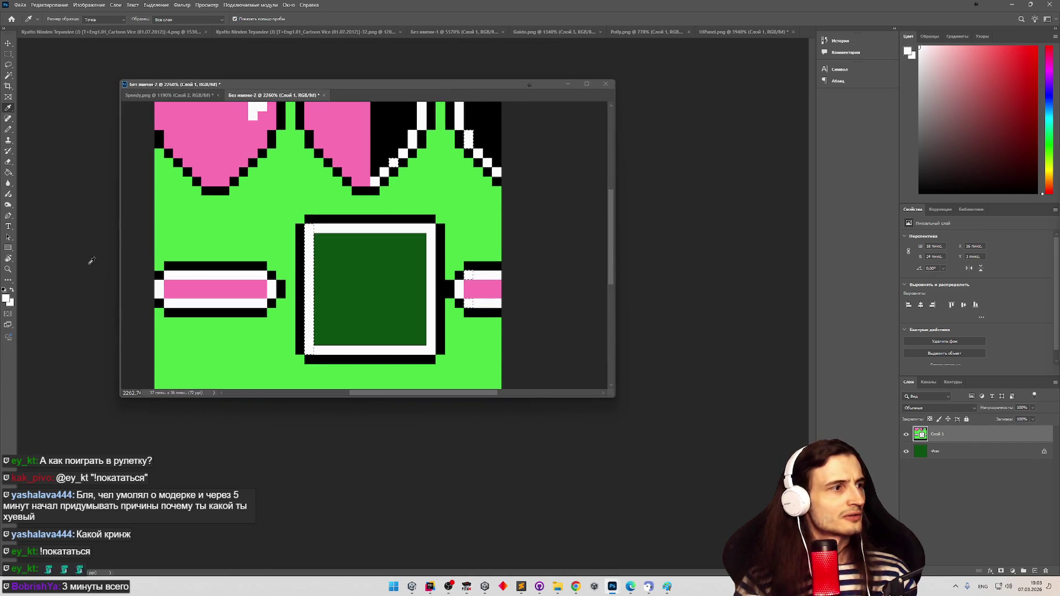
{"action": "left_click", "coordinate": [7, 299]}
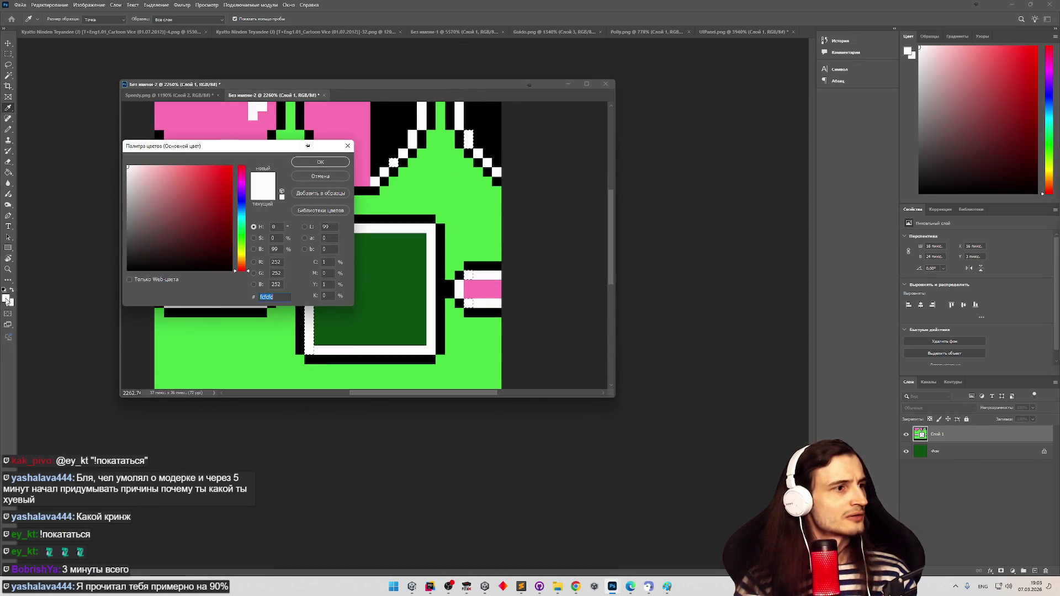
{"action": "left_click", "coordinate": [323, 179]}
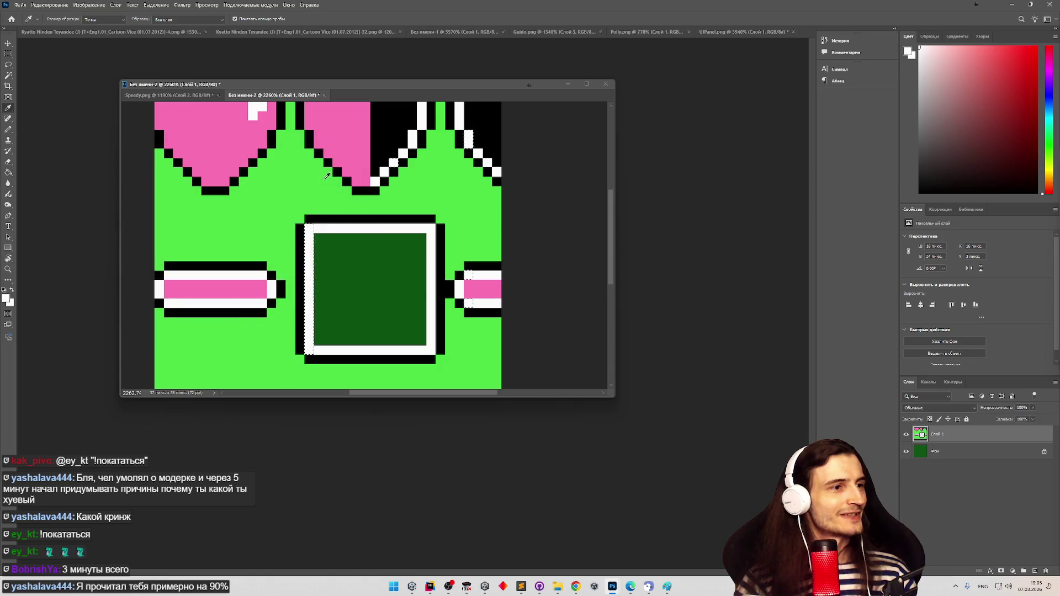
{"action": "left_click", "coordinate": [7, 298]}
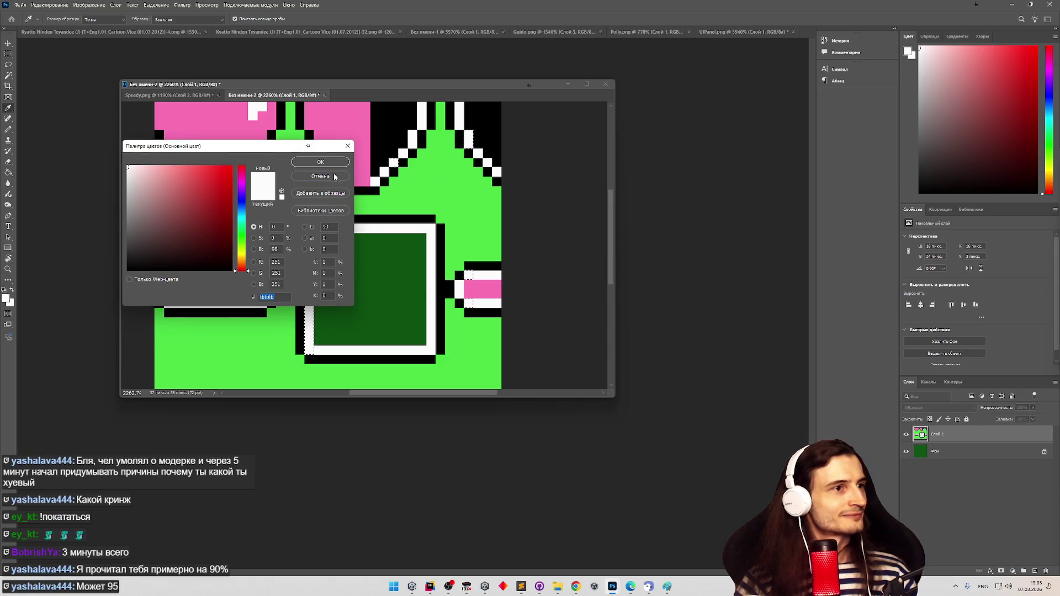
{"action": "left_click", "coordinate": [328, 177]}
{"action": "left_click", "coordinate": [4, 300]}
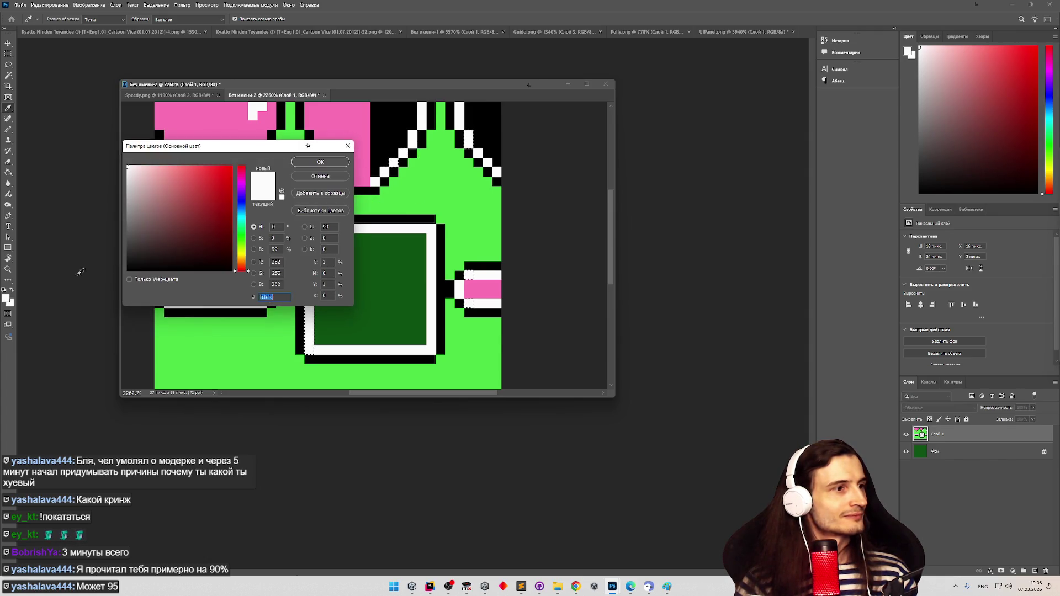
{"action": "left_click", "coordinate": [314, 178]}
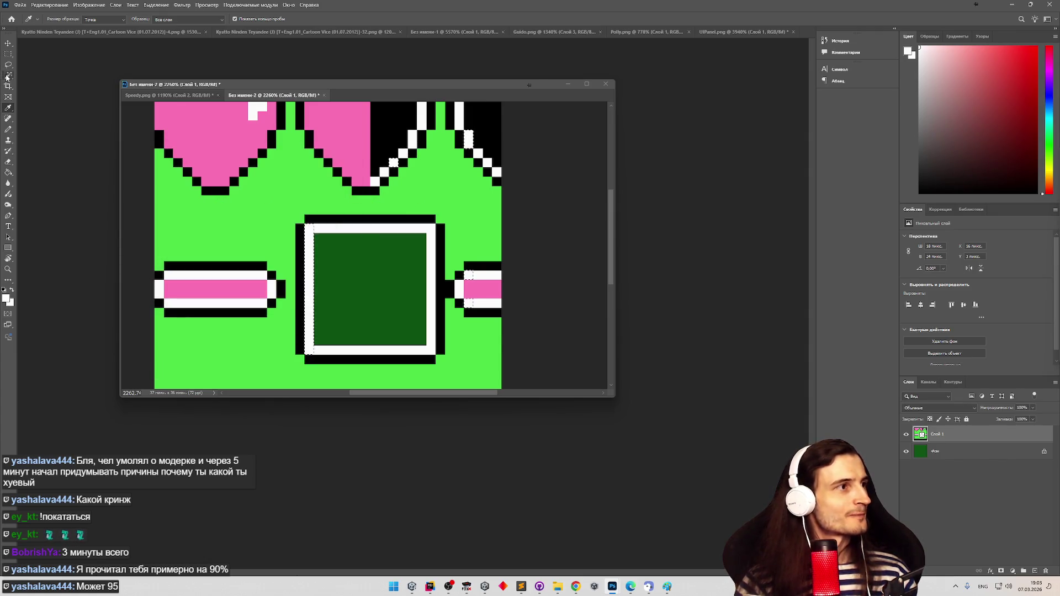
Fill the white border with the Paint Bucket and deselect
{"action": "left_click", "coordinate": [9, 172]}
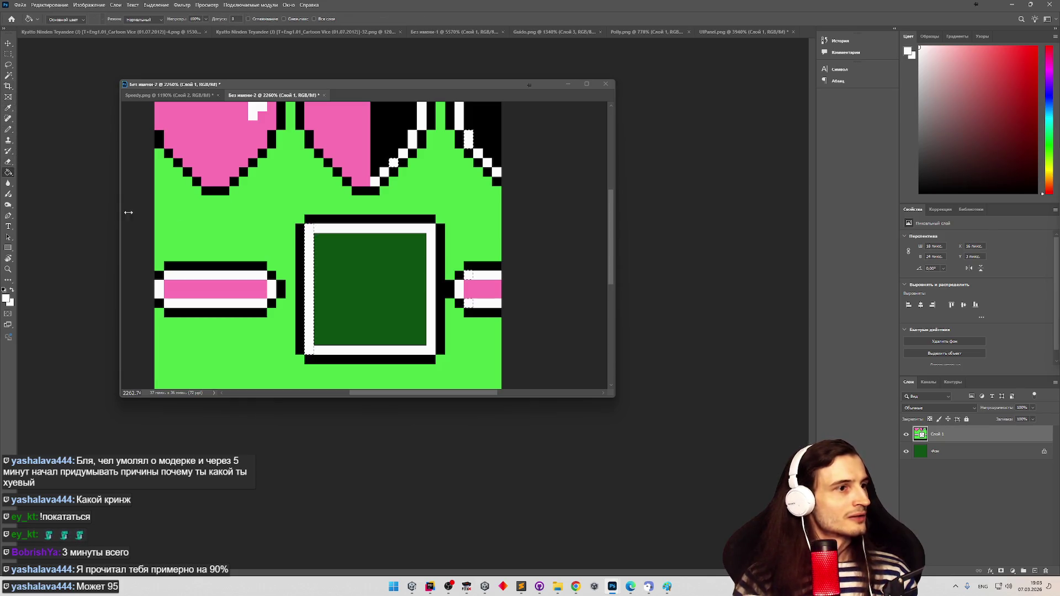
{"action": "key", "text": "ctrl+d"}
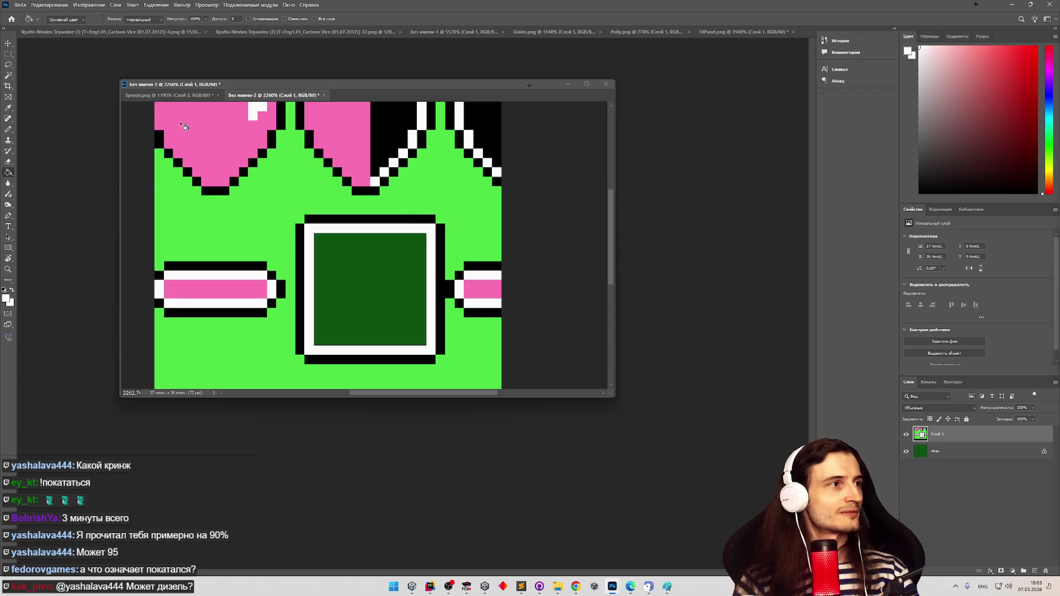
{"action": "left_click", "coordinate": [8, 53]}
Hide the Фон layer and Paint Bucket the slot's empty interior white
{"action": "mouse_move", "coordinate": [315, 232]}
{"action": "left_mouse_down"}
{"action": "mouse_move", "coordinate": [421, 279]}
{"action": "mouse_move", "coordinate": [427, 346]}
{"action": "left_mouse_up"}
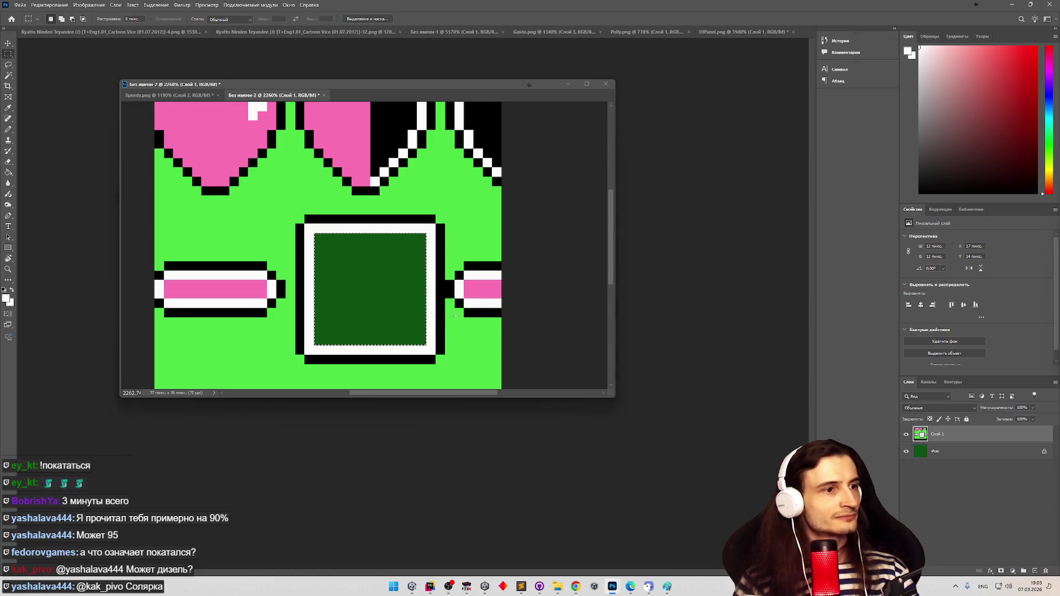
{"action": "left_click", "coordinate": [906, 451]}
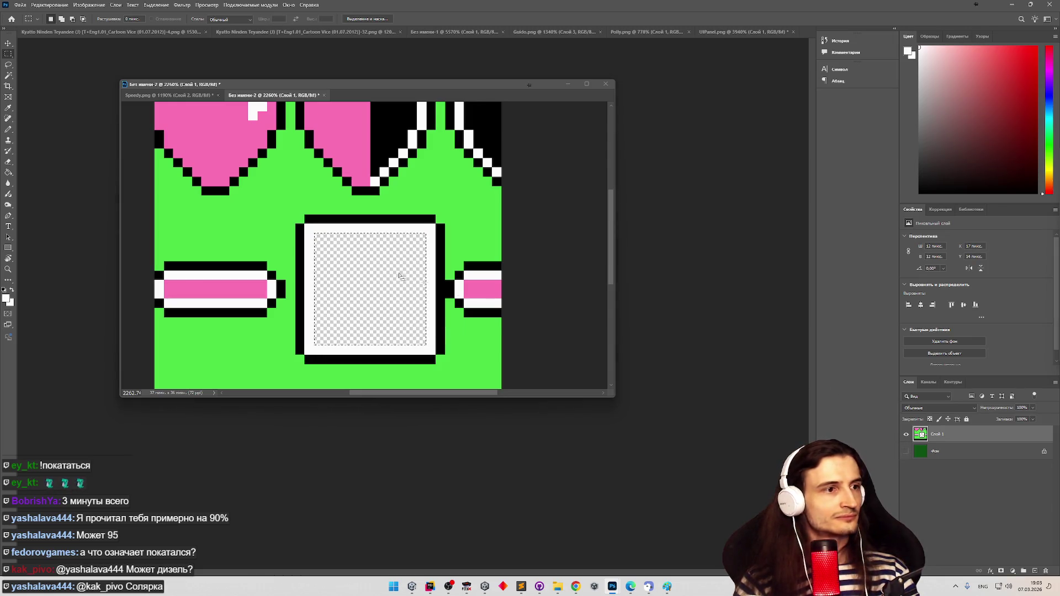
{"action": "key", "text": "ctrl+d"}
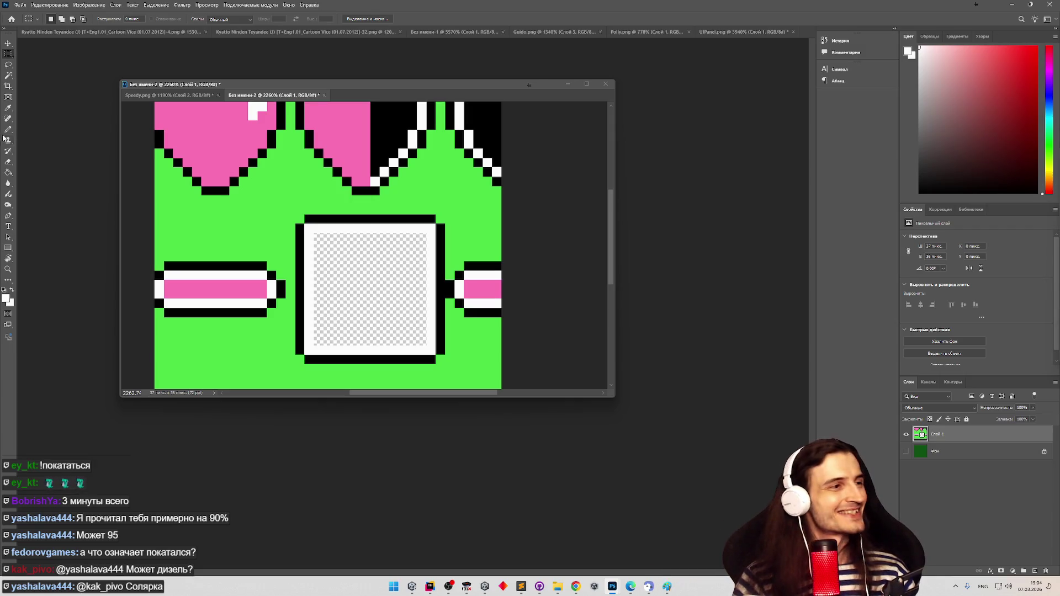
{"action": "left_click", "coordinate": [8, 172]}
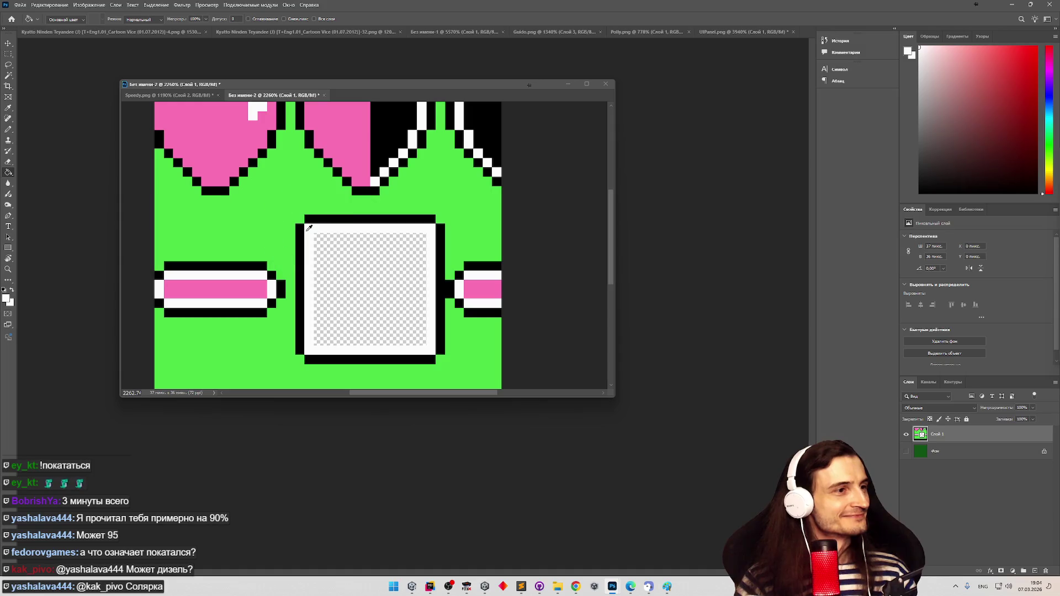
{"action": "left_click", "coordinate": [335, 267]}
Marquee-select a 2×2 pixel area at the frame's corner
{"action": "key", "text": "z"}
{"action": "left_click_drag", "start_coordinate": [338, 243], "coordinate": [351, 246]}
{"action": "key", "text": "g"}
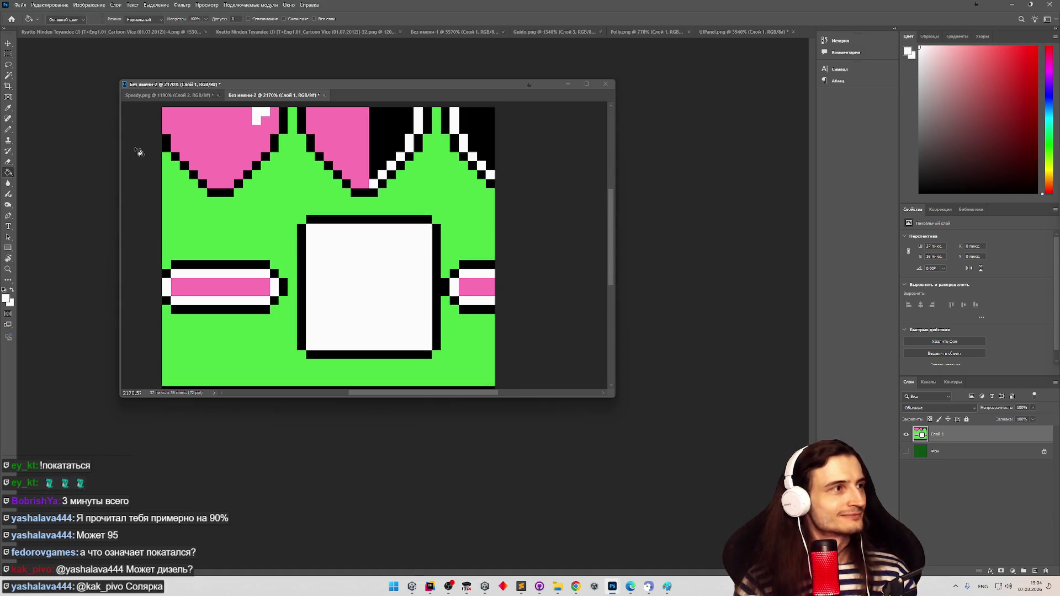
{"action": "left_click", "coordinate": [13, 55]}
{"action": "left_click_drag", "start_coordinate": [298, 220], "coordinate": [302, 228]}
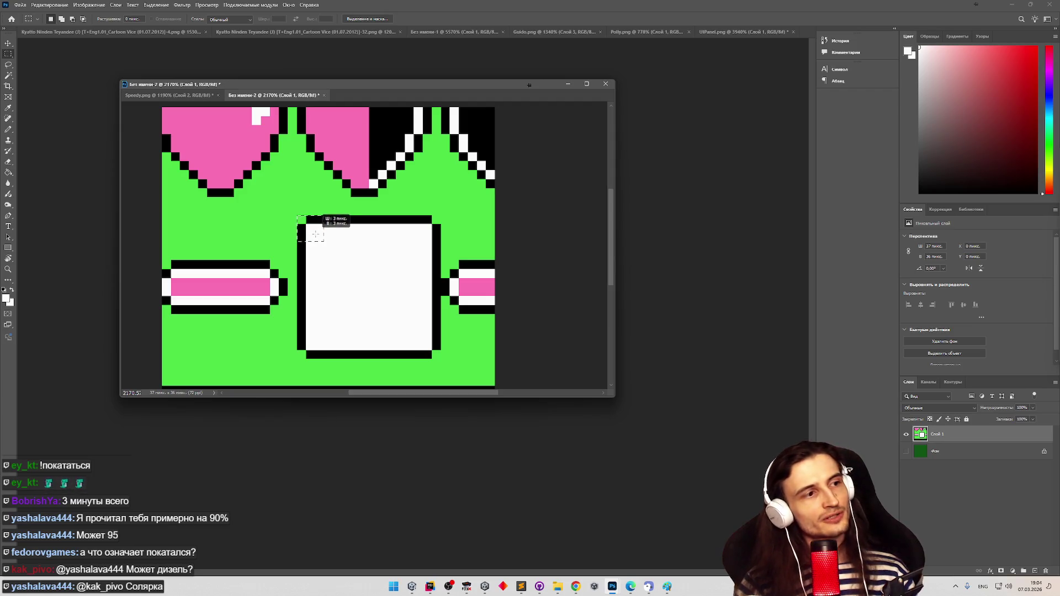
{"action": "left_click_drag", "start_coordinate": [312, 230], "coordinate": [313, 231]}
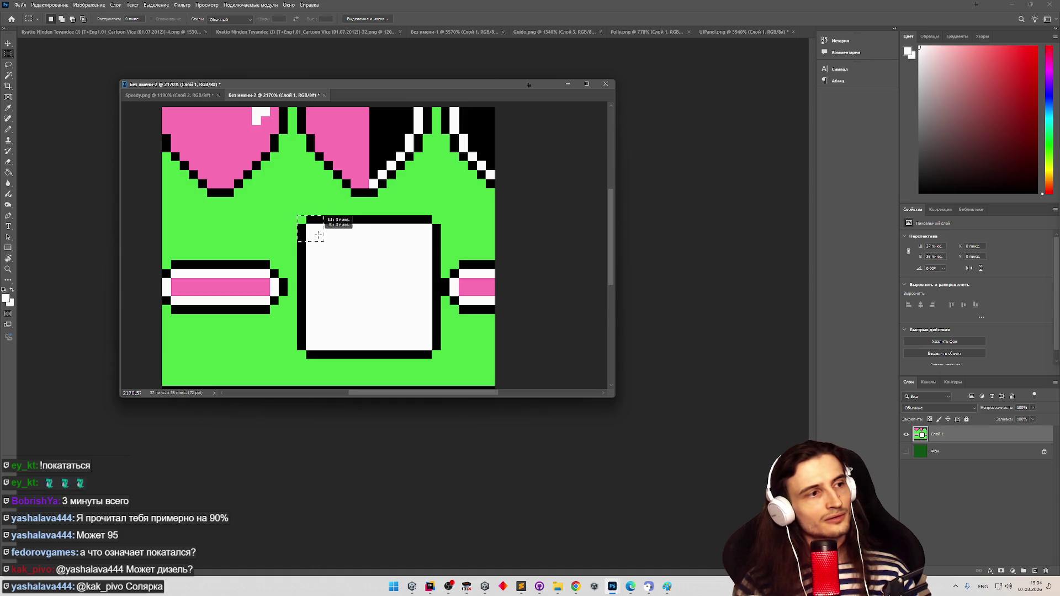
{"action": "key", "text": "z"}
{"action": "left_click_drag", "start_coordinate": [297, 231], "coordinate": [314, 225]}
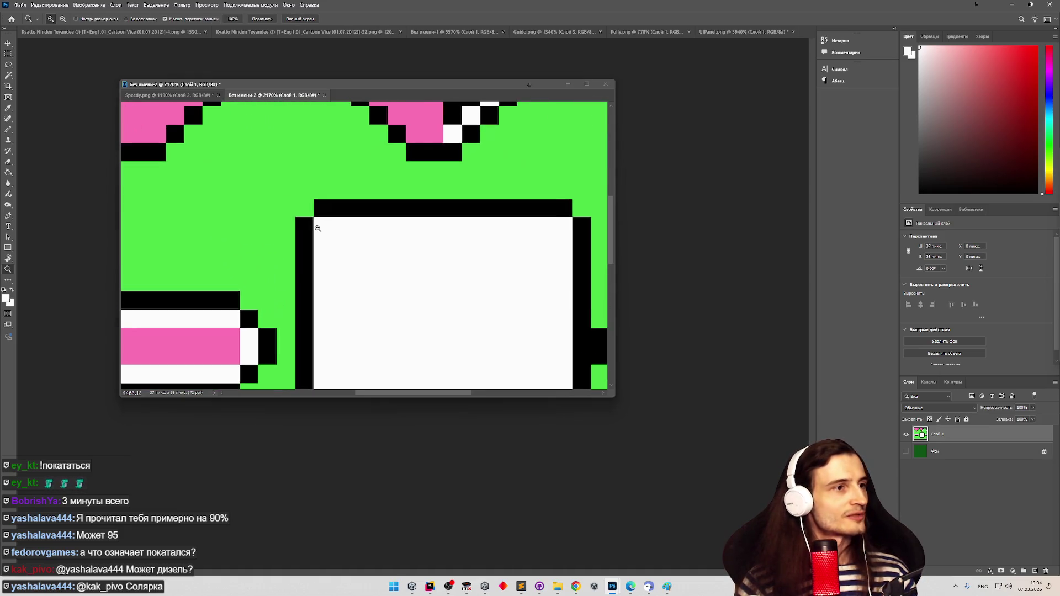
{"action": "key", "text": "m"}
{"action": "left_click", "coordinate": [9, 130]}
{"action": "key", "text": "d"}
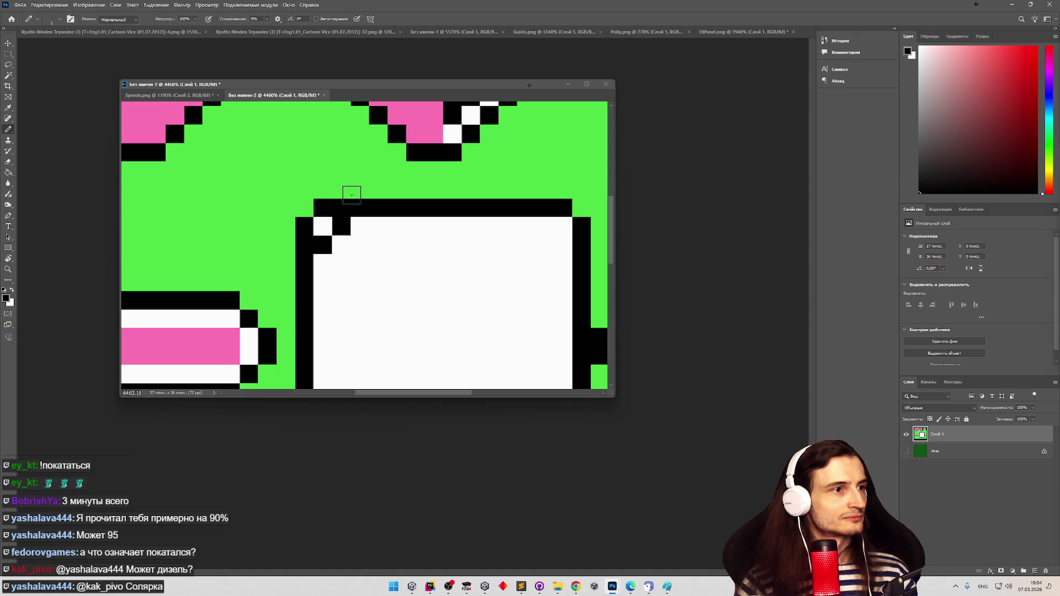
{"action": "left_click", "coordinate": [8, 56]}
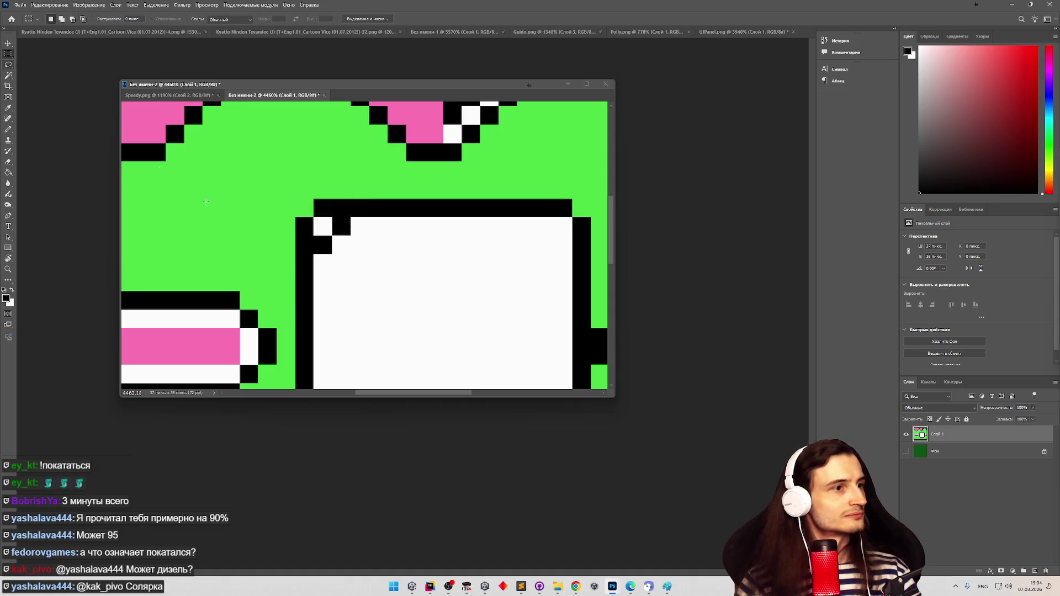
{"action": "left_click_drag", "start_coordinate": [277, 236], "coordinate": [331, 345]}
{"action": "key", "text": "Delete"}
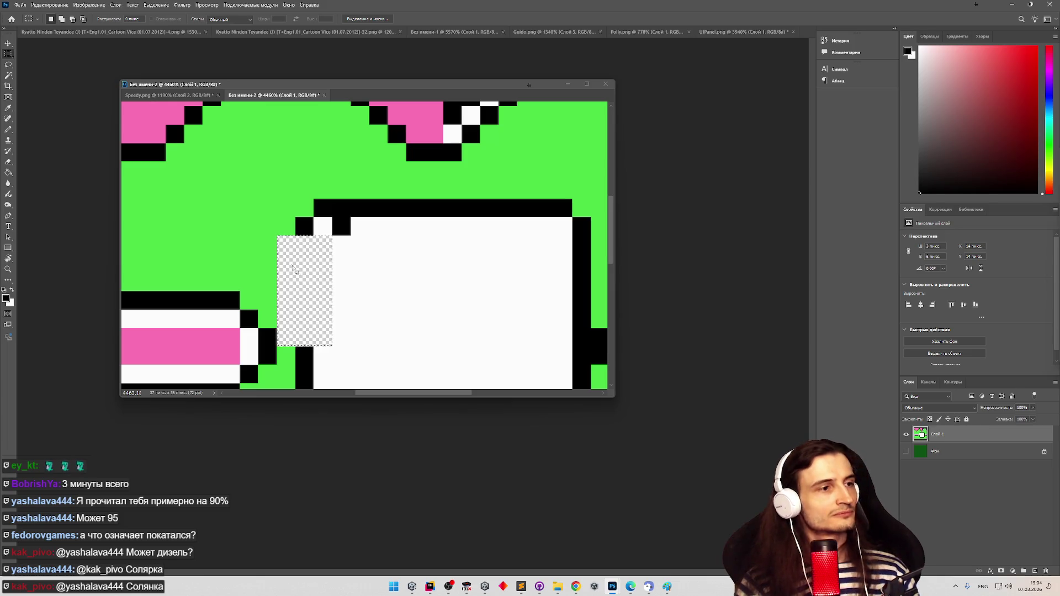
{"action": "key", "text": "ctrl+z"}
{"action": "key", "text": "ctrl+z"}
{"action": "left_click_drag", "start_coordinate": [283, 243], "coordinate": [310, 360]}
{"action": "key", "text": "Delete"}
{"action": "mouse_move", "coordinate": [335, 239]}
{"action": "left_mouse_down"}
{"action": "mouse_move", "coordinate": [351, 308]}
{"action": "mouse_move", "coordinate": [342, 348]}
{"action": "left_mouse_up"}
{"action": "key", "text": "Delete"}
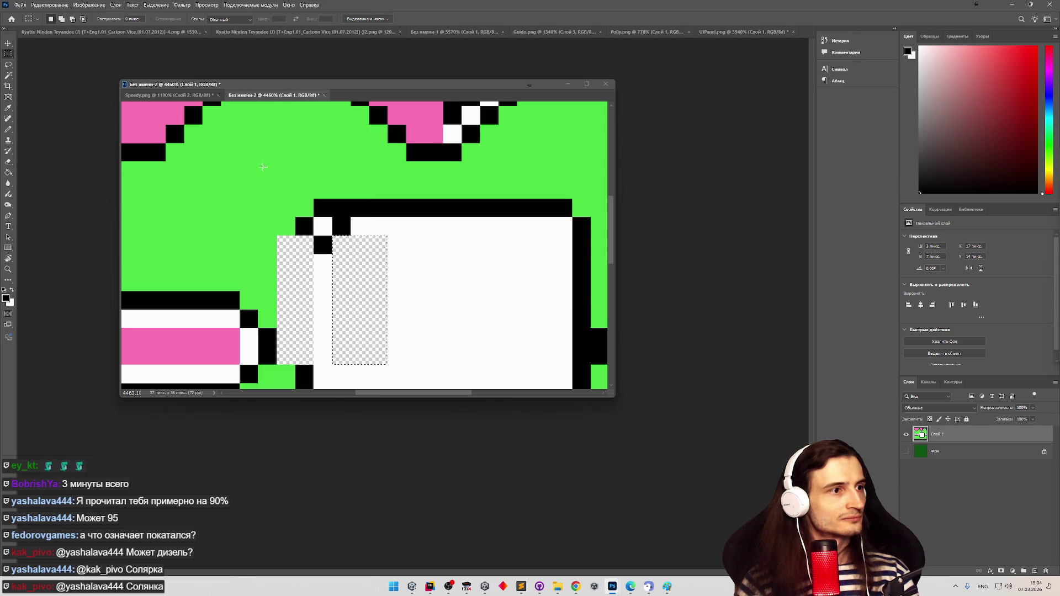
{"action": "key", "text": "ctrl+z"}
{"action": "key", "text": "ctrl+z"}
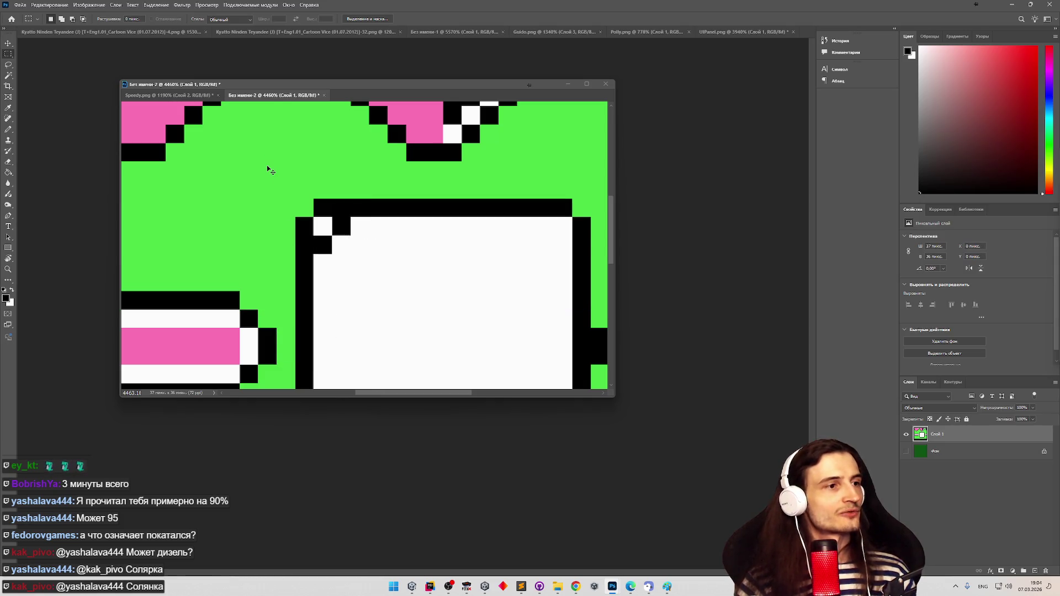
{"action": "key", "text": "z"}
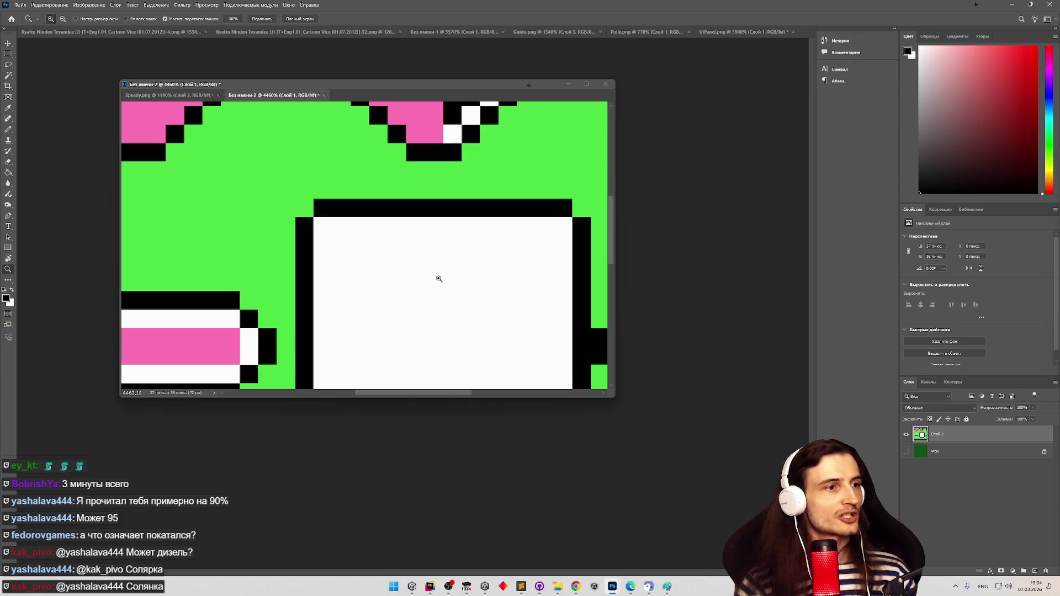
{"action": "scroll", "coordinate": [438, 280], "scroll_direction": "down", "scroll_amount": 5}
{"action": "scroll", "coordinate": [509, 306], "scroll_direction": "up", "scroll_amount": 3}
{"action": "scroll", "coordinate": [499, 309], "scroll_direction": "up", "scroll_amount": 2}
{"action": "key", "text": "m"}
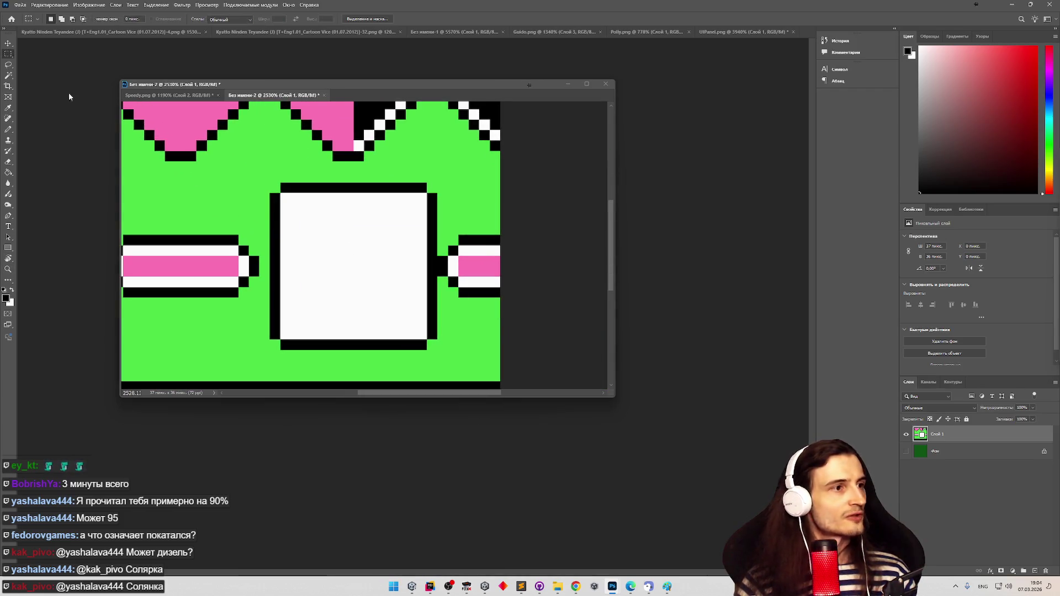
Delete the green background and both pink side bars
{"action": "left_click", "coordinate": [9, 76]}
{"action": "left_click", "coordinate": [255, 168]}
{"action": "key", "text": "Delete"}
{"action": "key", "text": "m"}
{"action": "mouse_move", "coordinate": [439, 225]}
{"action": "left_mouse_down"}
{"action": "mouse_move", "coordinate": [448, 247]}
{"action": "mouse_move", "coordinate": [521, 303]}
{"action": "left_mouse_up"}
{"action": "key", "text": "Delete"}
{"action": "mouse_move", "coordinate": [257, 215]}
{"action": "left_mouse_down"}
{"action": "mouse_move", "coordinate": [166, 265]}
{"action": "mouse_move", "coordinate": [199, 317]}
{"action": "mouse_move", "coordinate": [221, 319]}
{"action": "left_mouse_up"}
{"action": "key", "text": "Delete"}
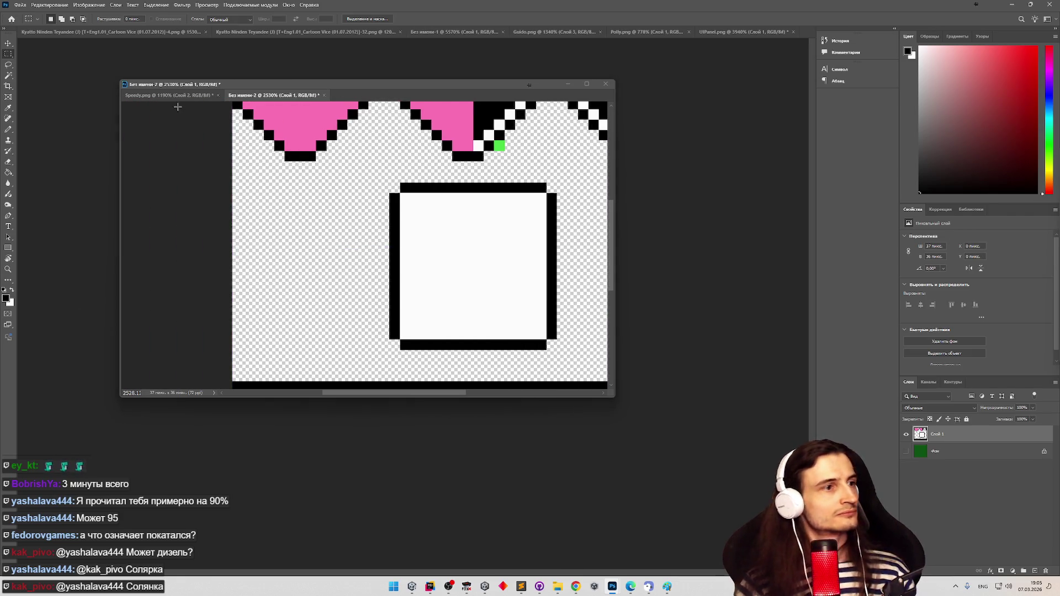
Select the 16×16 white slot and start a new document
{"action": "mouse_move", "coordinate": [392, 184]}
{"action": "left_mouse_down"}
{"action": "mouse_move", "coordinate": [432, 231]}
{"action": "mouse_move", "coordinate": [552, 315]}
{"action": "mouse_move", "coordinate": [557, 350]}
{"action": "left_mouse_up"}
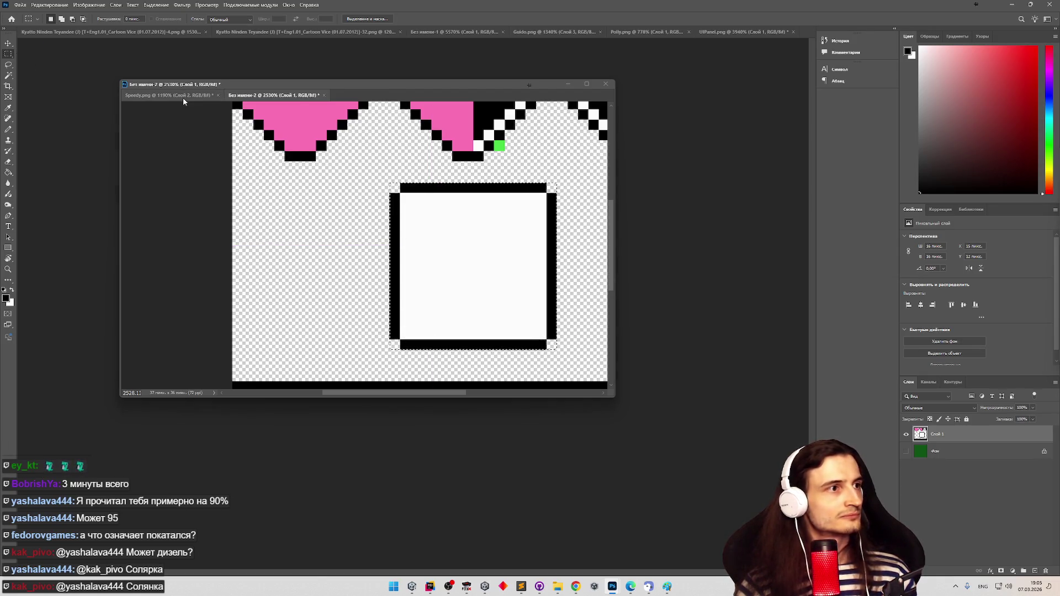
{"action": "left_click", "coordinate": [20, 4]}
{"action": "left_click", "coordinate": [30, 15]}
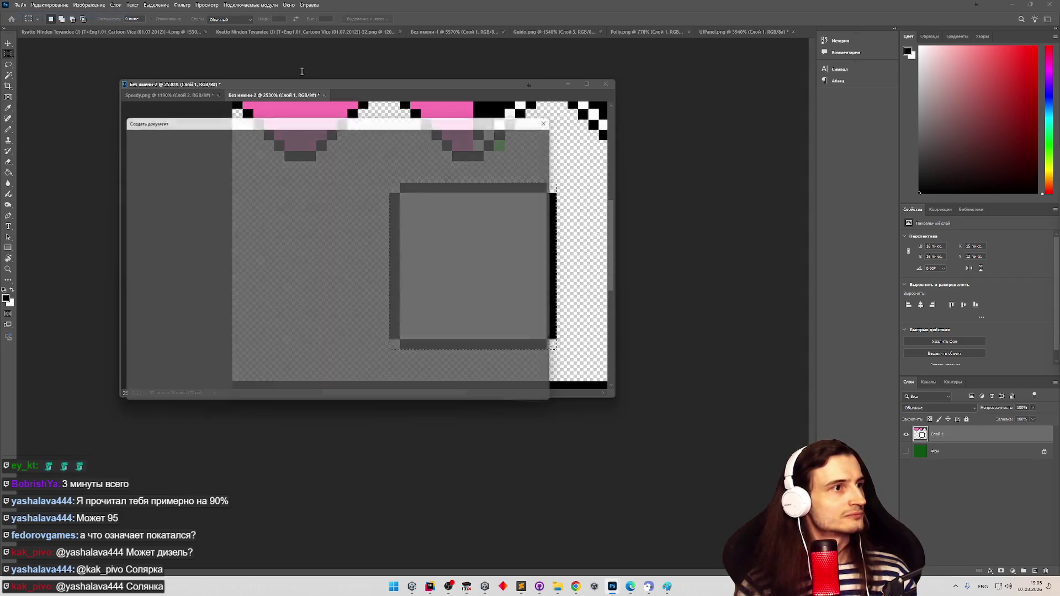
Paste the slot into the new 16×16 document, zoom it to fill the window, and hide Фон
{"action": "left_click", "coordinate": [493, 387]}
{"action": "key", "text": "ctrl+v"}
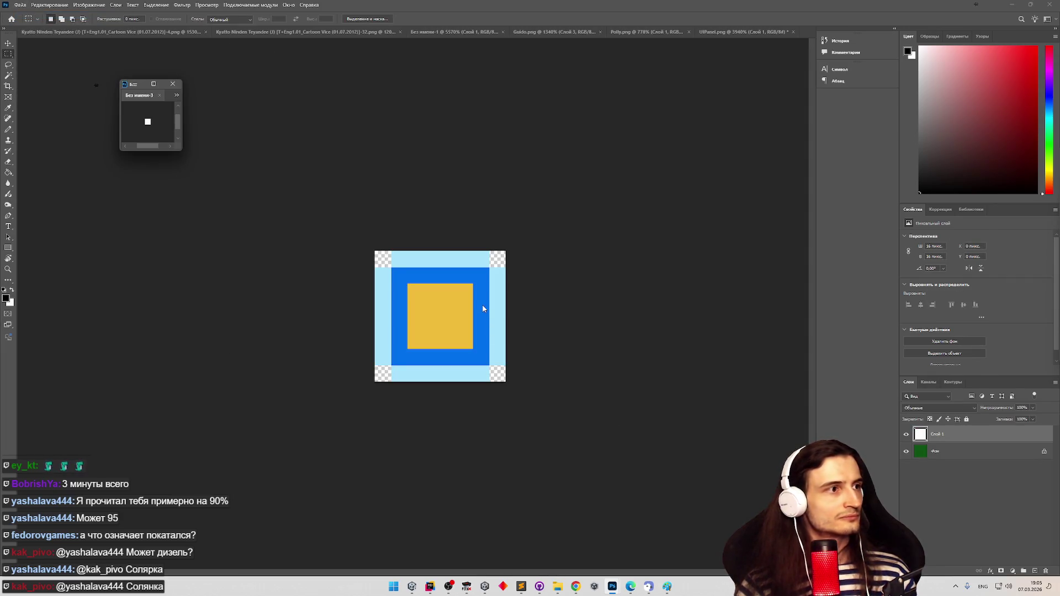
{"action": "left_click_drag", "start_coordinate": [181, 150], "coordinate": [182, 257]}
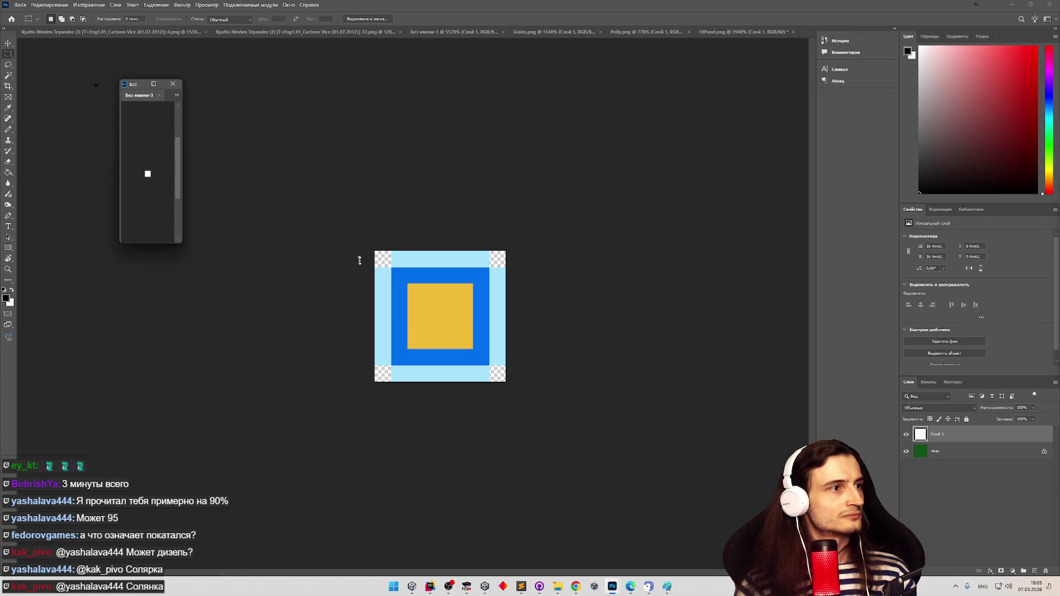
{"action": "left_click_drag", "start_coordinate": [183, 220], "coordinate": [467, 223]}
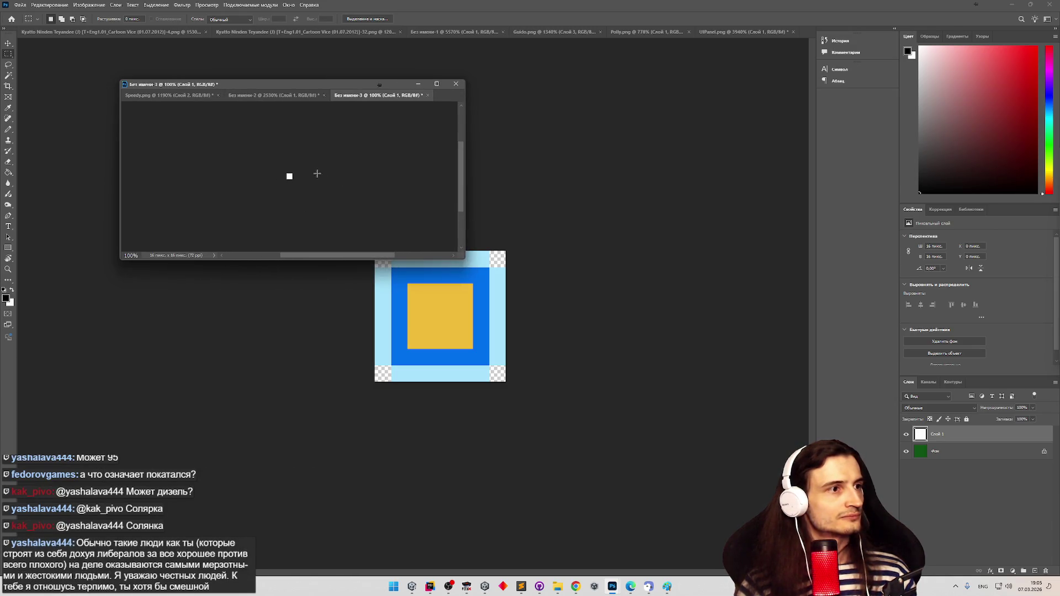
{"action": "left_click_drag", "start_coordinate": [290, 176], "coordinate": [373, 177]}
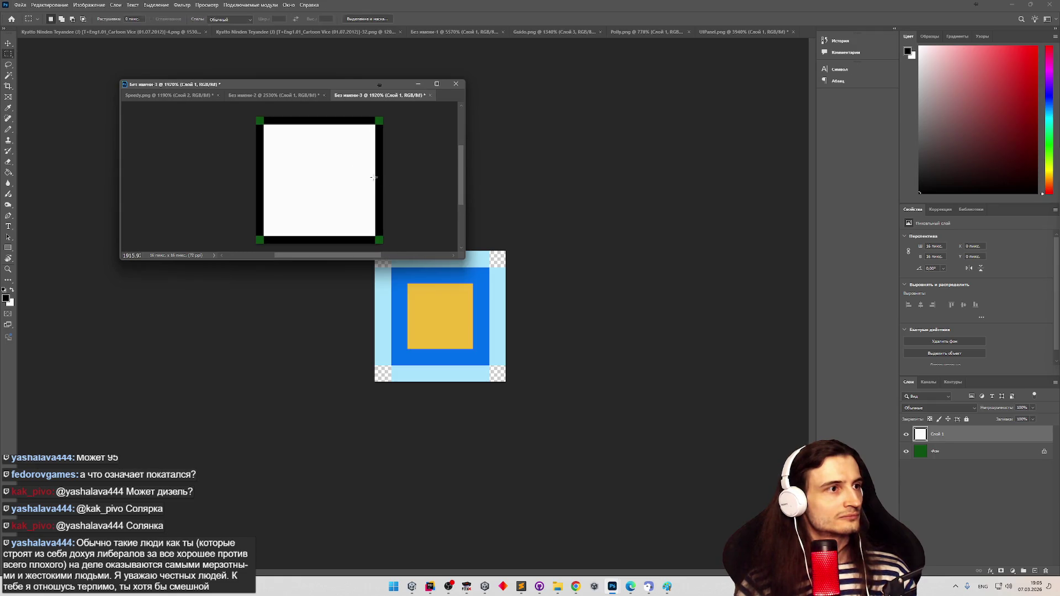
{"action": "left_click", "coordinate": [906, 451]}
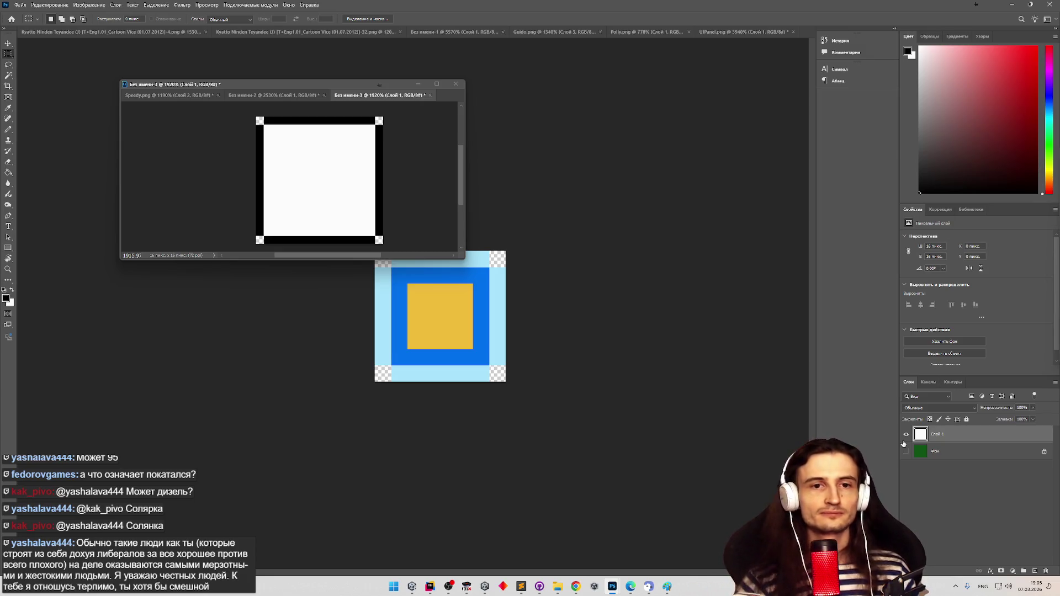
{"action": "left_click", "coordinate": [24, 6]}
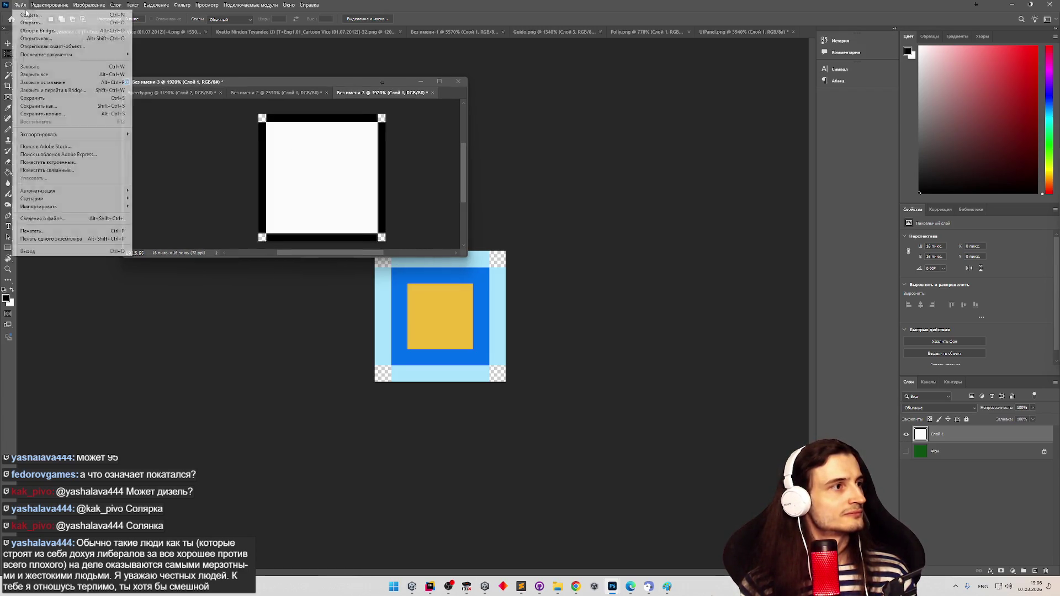
Export as PNG and navigate to the project's Assets/Sprites/UI folder
{"action": "mouse_move", "coordinate": [56, 134]}
{"action": "left_click", "coordinate": [160, 133]}
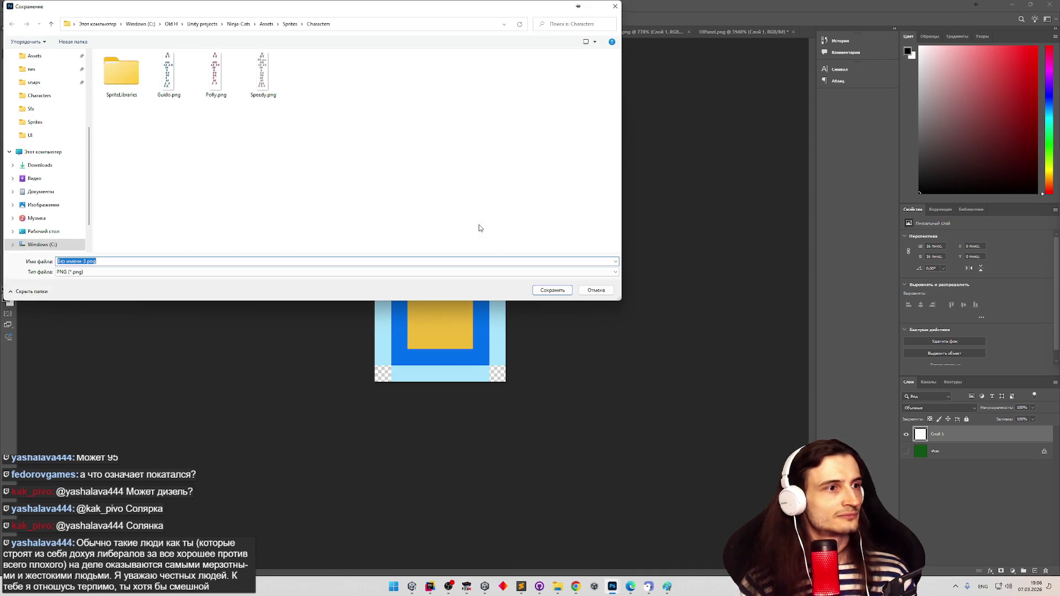
{"action": "left_click", "coordinate": [470, 74]}
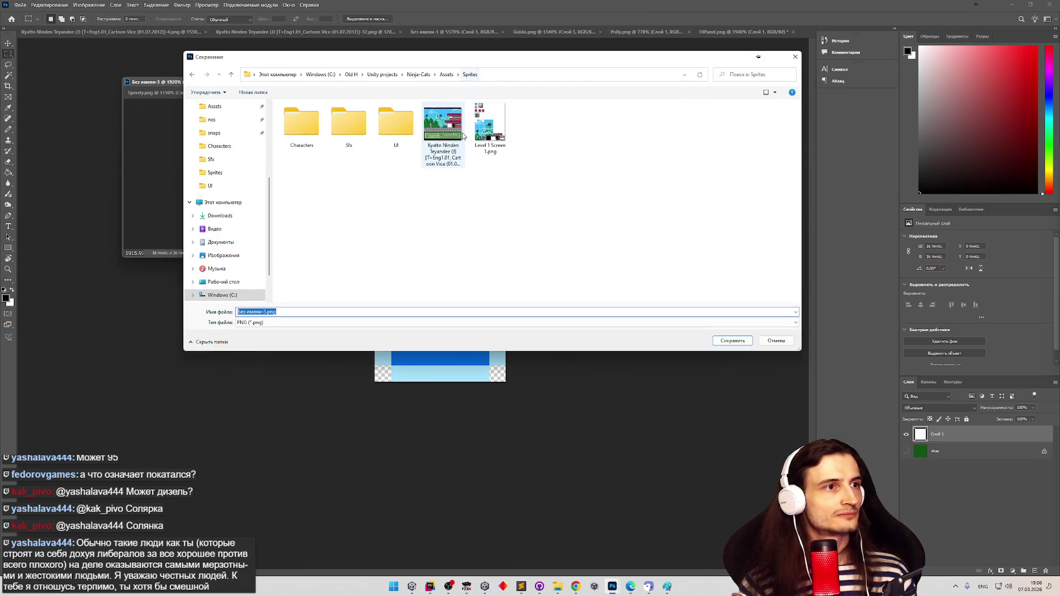
{"action": "key", "text": "alt+shift"}
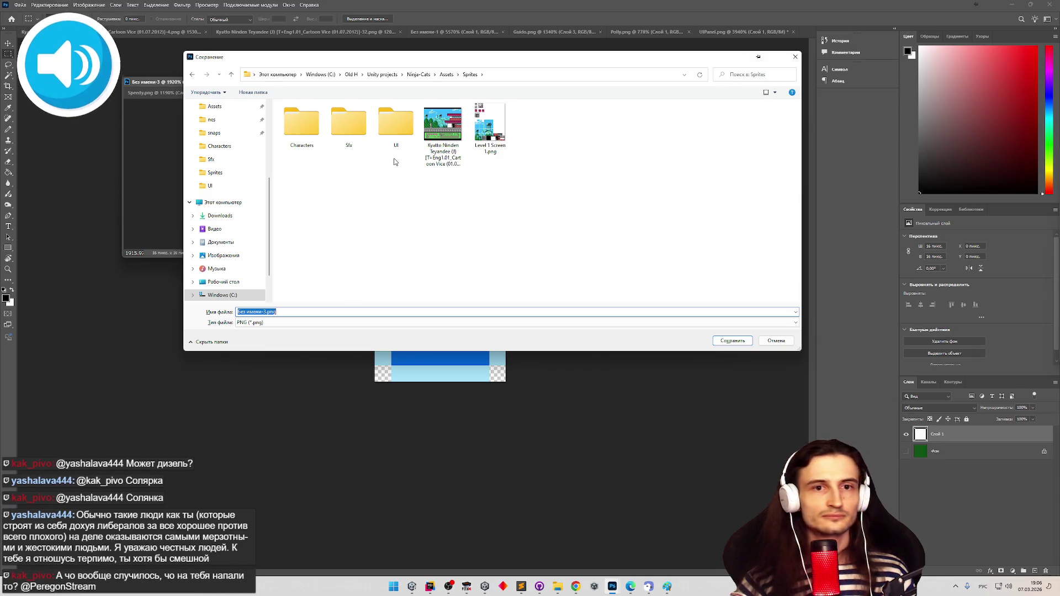
{"action": "double_click", "coordinate": [395, 122]}
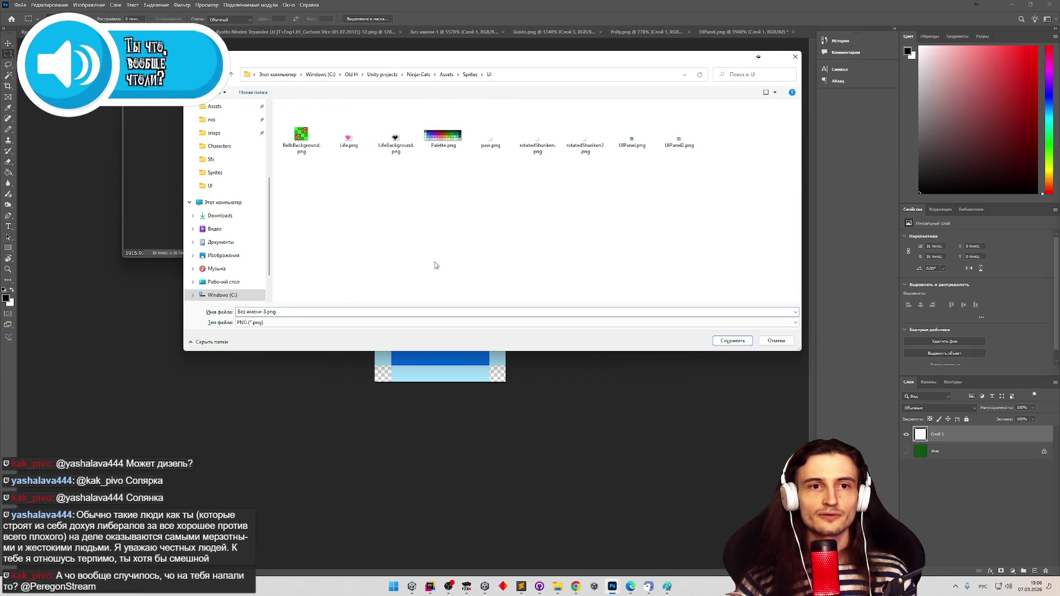
Rename the file to Slot, fixing the keyboard layout, and save it
{"action": "left_click", "coordinate": [440, 312]}
{"action": "left_click", "coordinate": [439, 313]}
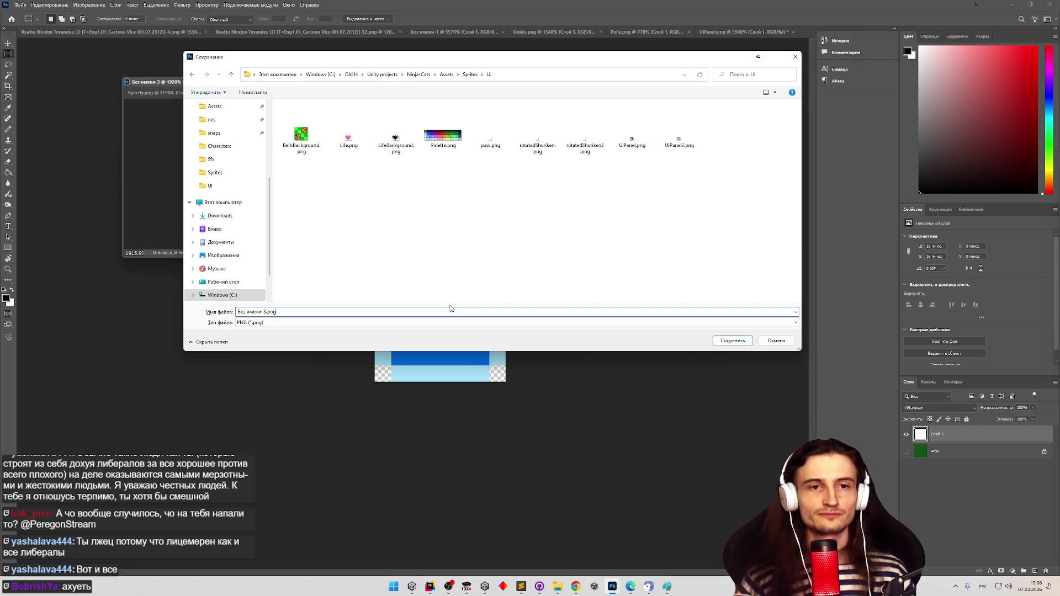
{"action": "left_click_drag", "start_coordinate": [268, 312], "coordinate": [252, 313]}
{"action": "left_click", "coordinate": [268, 312]}
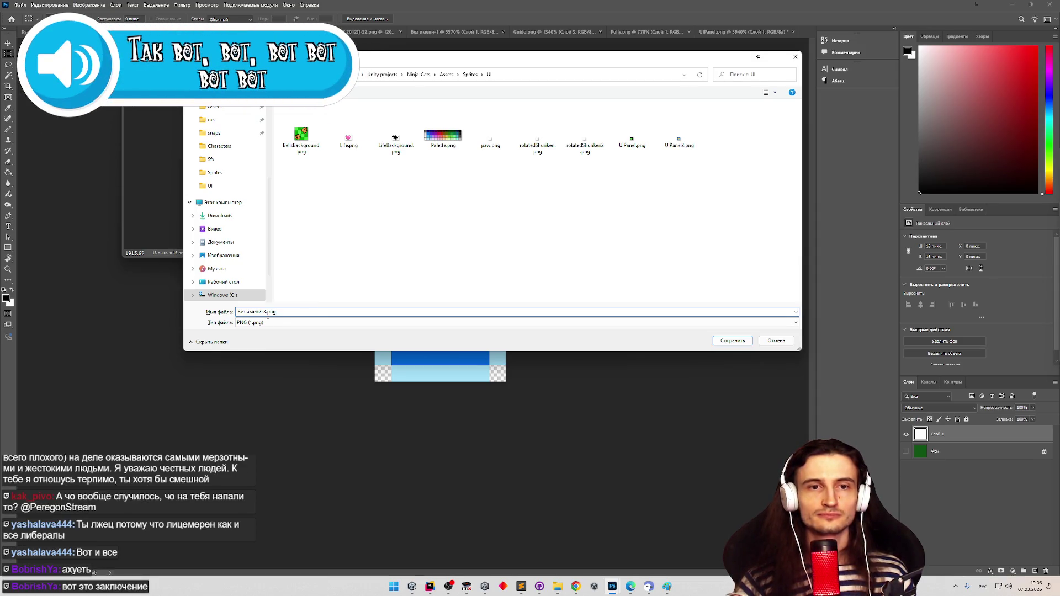
{"action": "left_click_drag", "start_coordinate": [268, 312], "coordinate": [237, 312]}
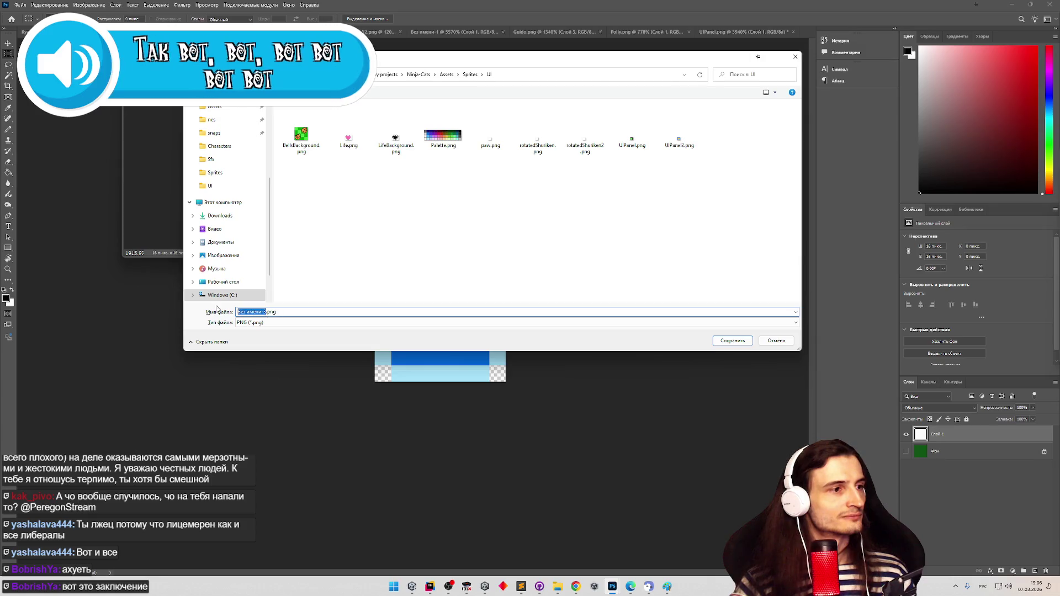
{"action": "mouse_move", "coordinate": [303, 63]}
{"action": "left_mouse_down"}
{"action": "mouse_move", "coordinate": [514, 115]}
{"action": "mouse_move", "coordinate": [340, 79]}
{"action": "left_mouse_up"}
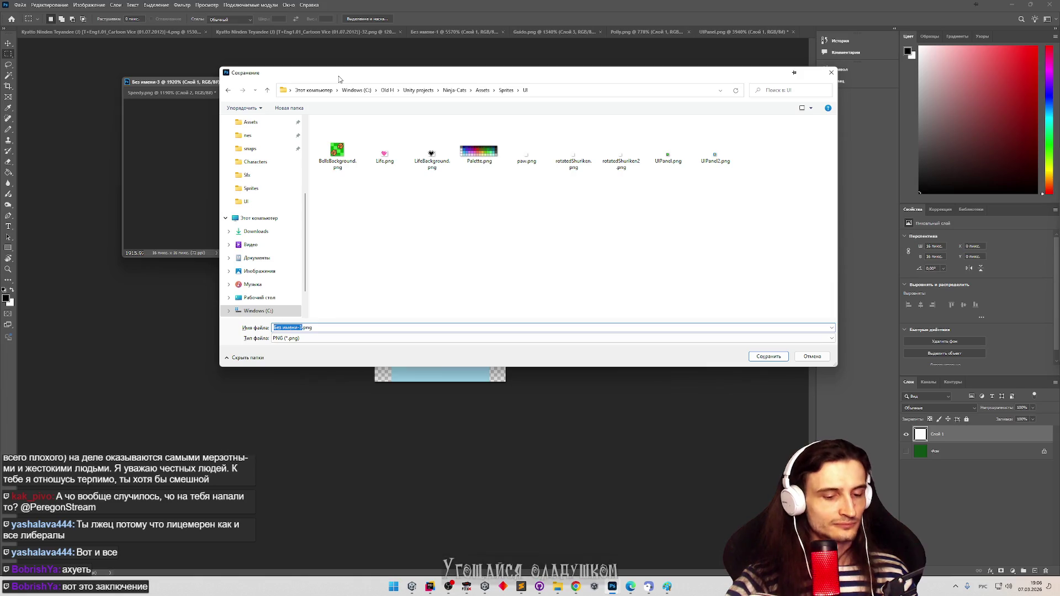
{"action": "type", "text": "Ыдшсу"}
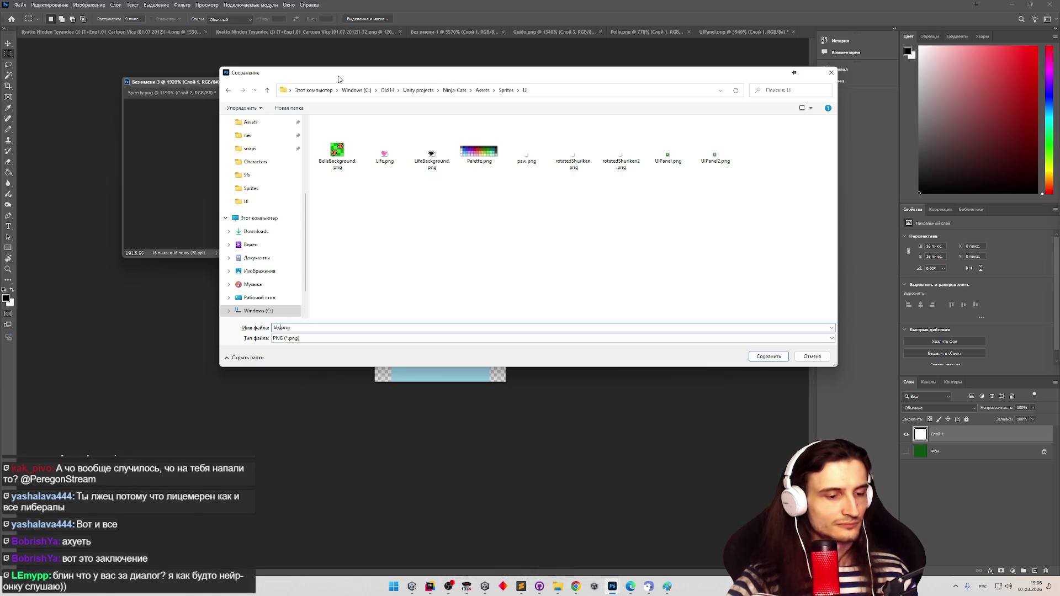
{"action": "key", "text": "BackSpace"}
{"action": "key", "text": "BackSpace"}
{"action": "key", "text": "BackSpace"}
{"action": "key", "text": "alt+shift"}
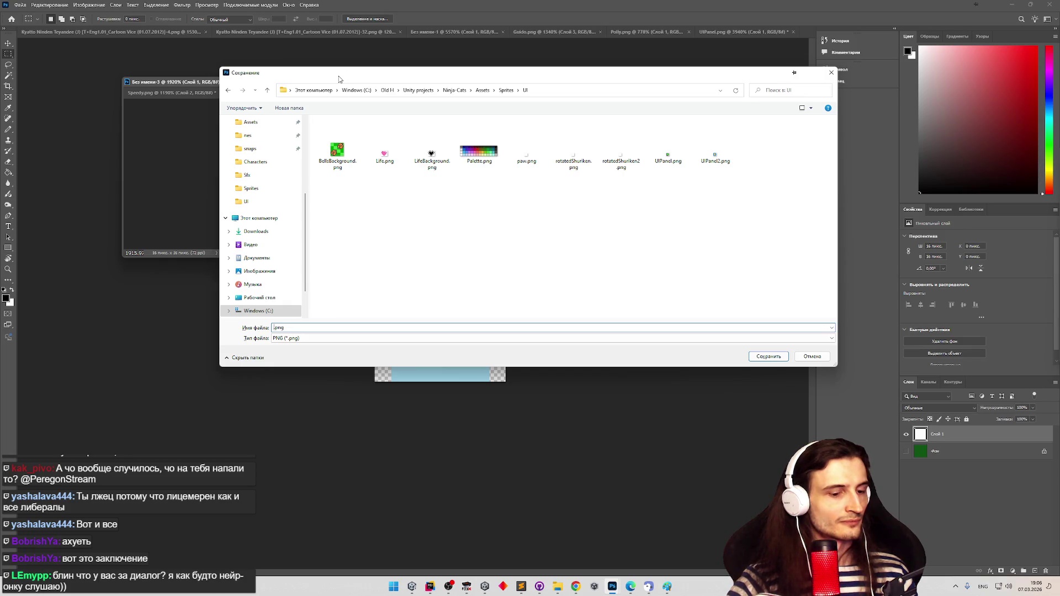
{"action": "type", "text": "Slot"}
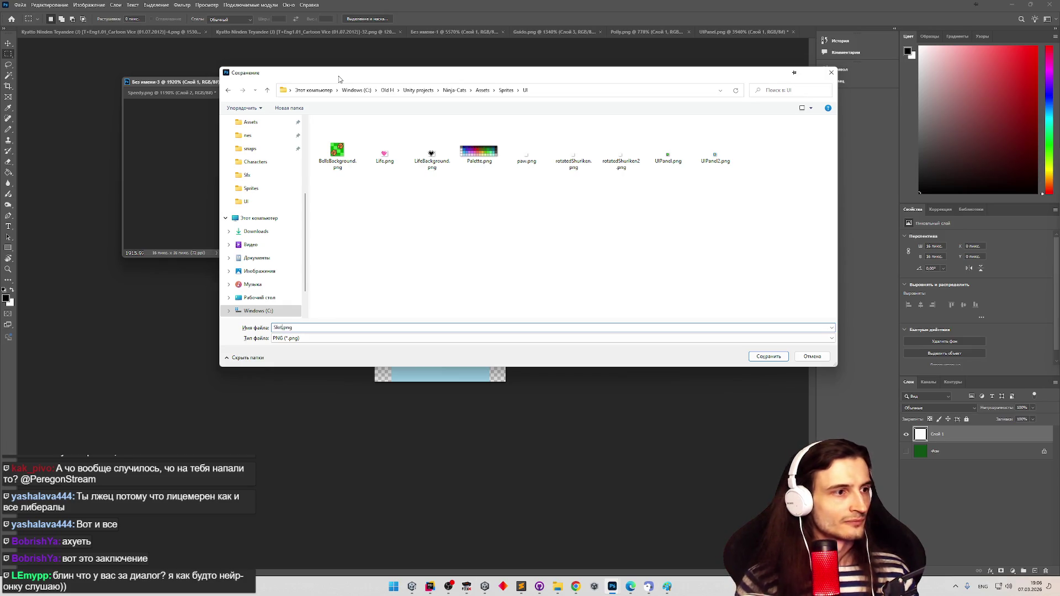
{"action": "left_click", "coordinate": [768, 356]}
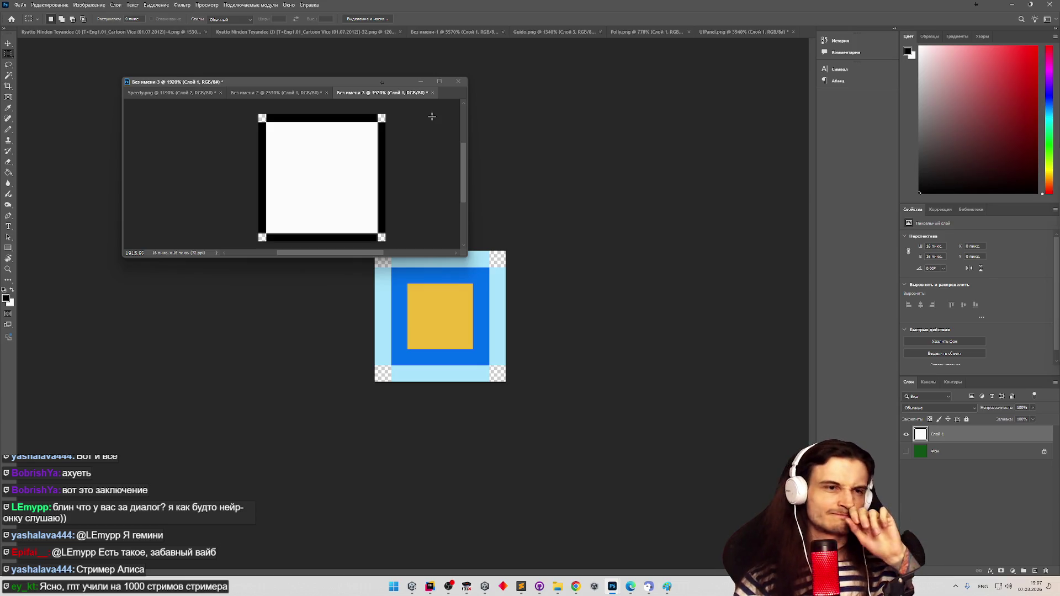
Return to the File menu to export the slot sprite again
{"action": "left_click", "coordinate": [20, 4]}
Re-export as PNG over the existing Slot.png and close the floating untitled documents window
{"action": "mouse_move", "coordinate": [99, 136]}
{"action": "left_click", "coordinate": [165, 134]}
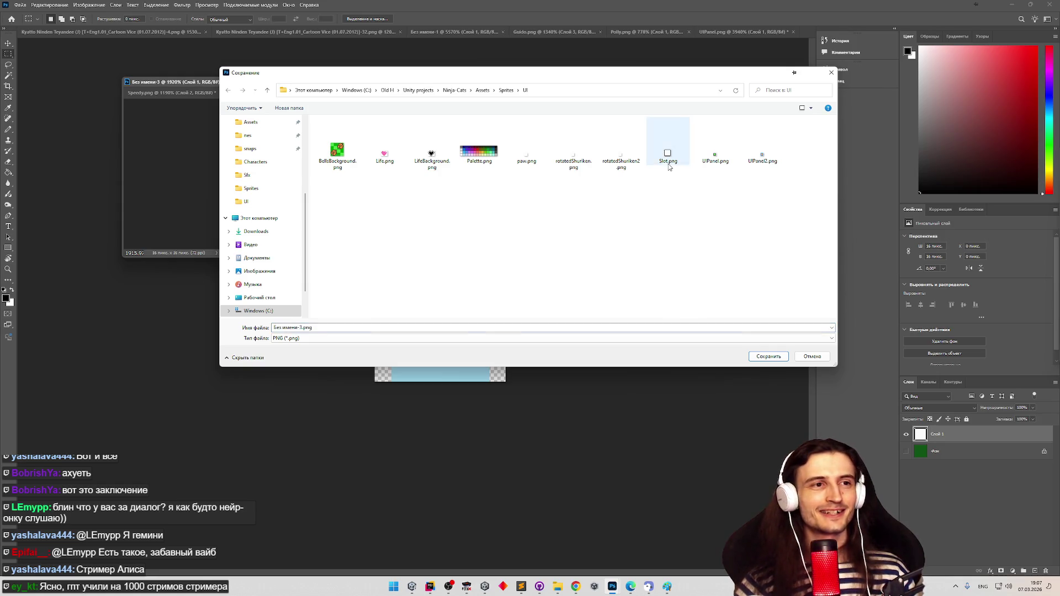
{"action": "double_click", "coordinate": [668, 167]}
{"action": "left_click", "coordinate": [546, 293]}
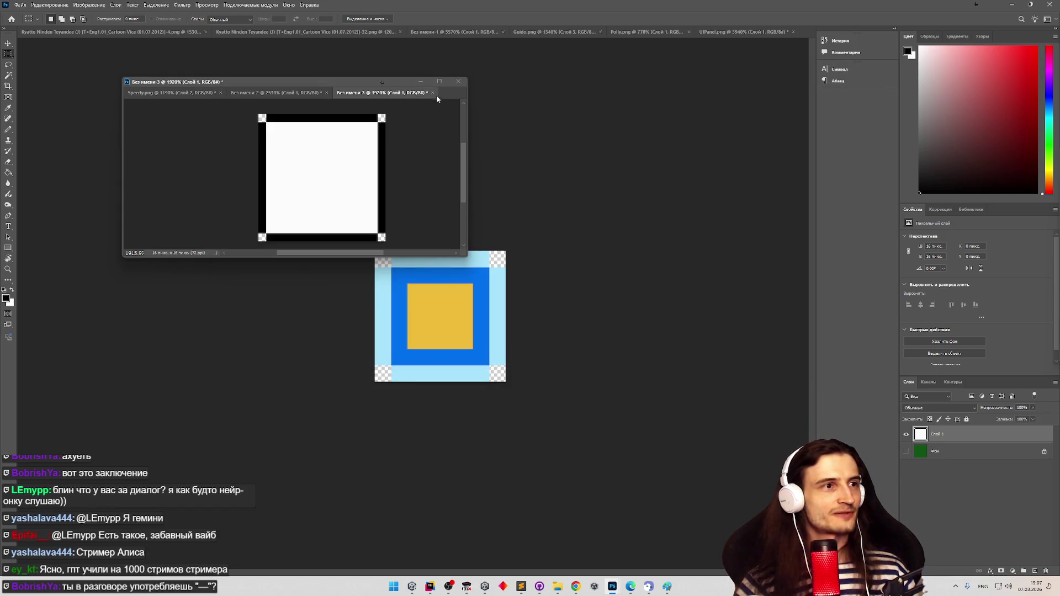
{"action": "left_click", "coordinate": [421, 81]}
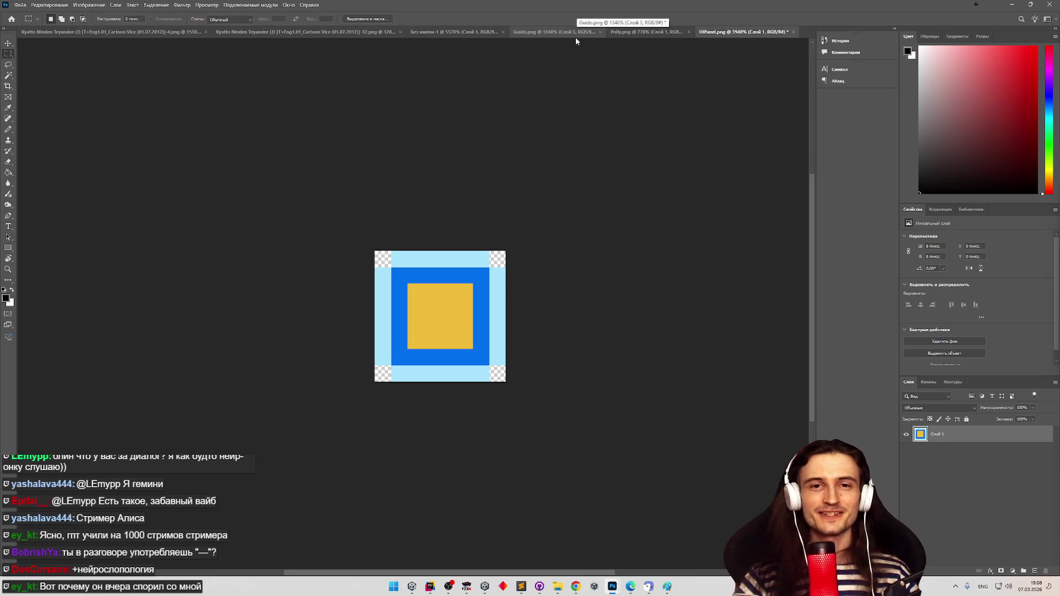
Glance at Polly.png, return to UIPanel.png, and minimize Photoshop to reveal Unity
{"action": "left_click", "coordinate": [642, 34]}
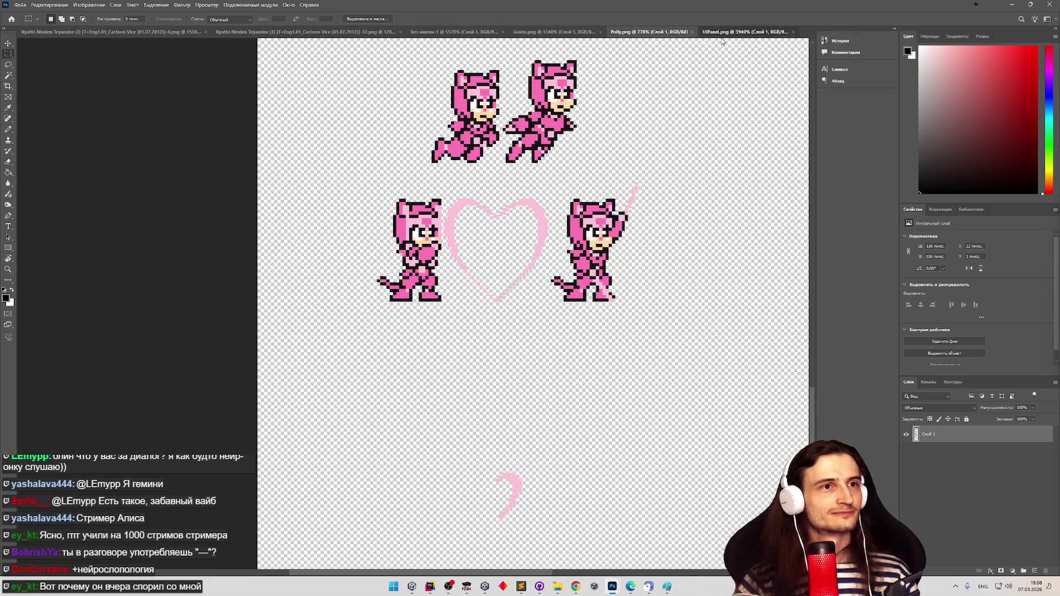
{"action": "left_click", "coordinate": [723, 34]}
{"action": "left_click", "coordinate": [1012, 6]}
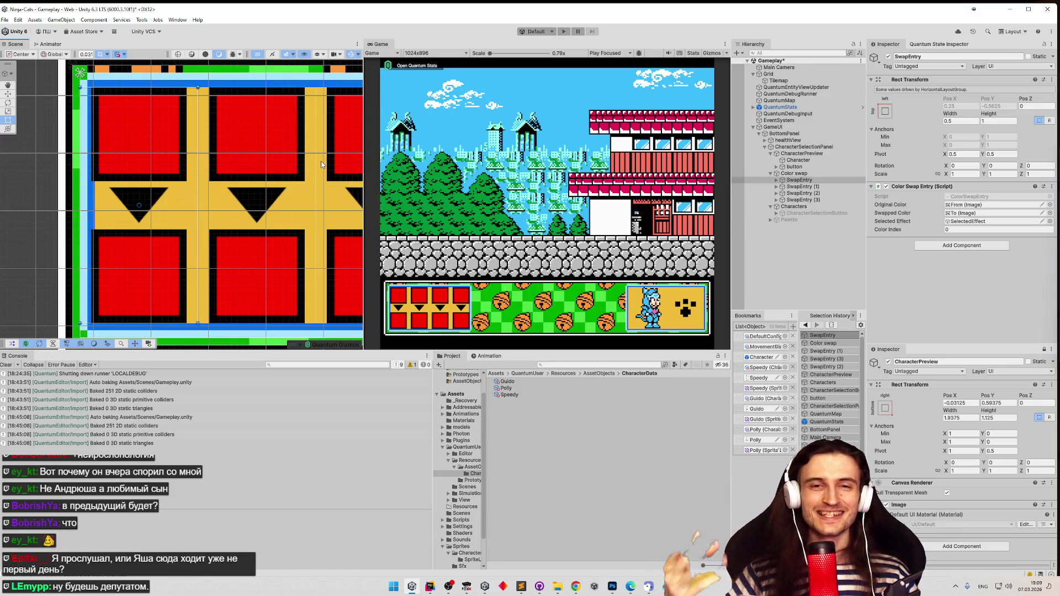
Switch the transform handle position from Center to Pivot and zoom the Scene view
{"action": "key", "text": "z"}
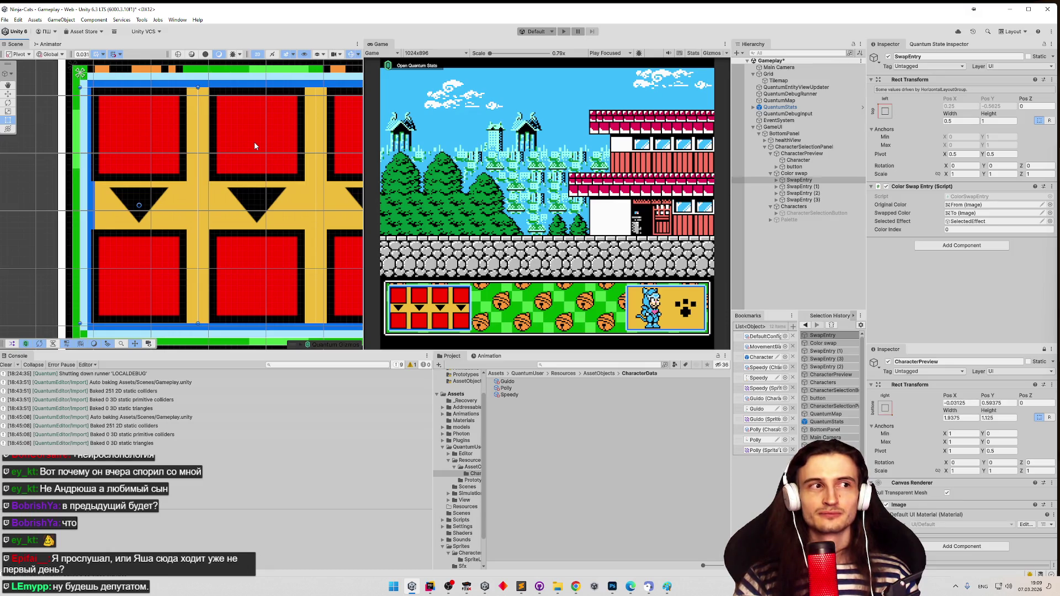
{"action": "scroll", "coordinate": [203, 158], "scroll_direction": "down", "scroll_amount": 2}
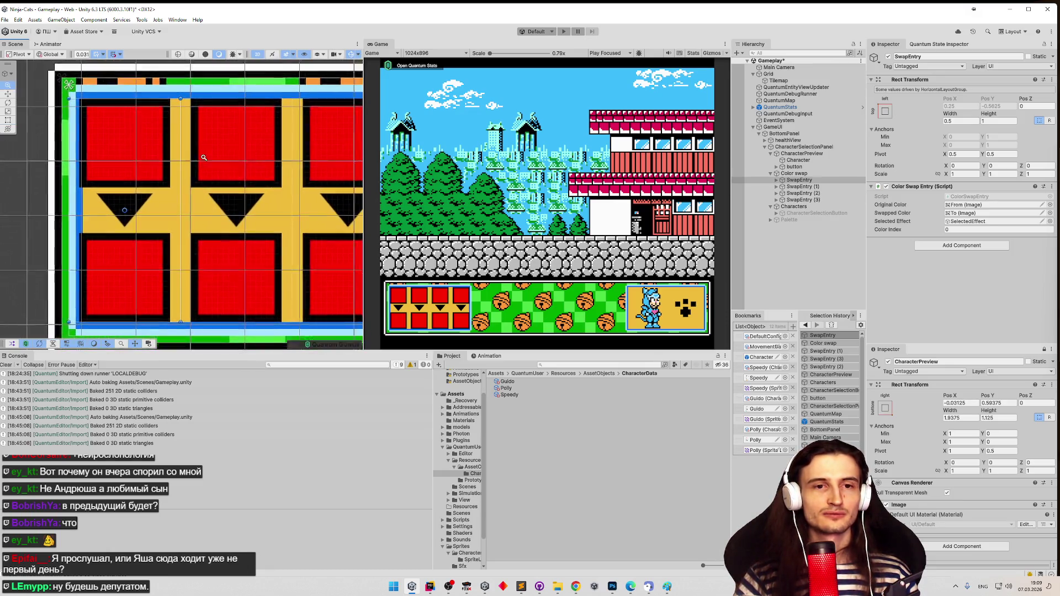
{"action": "scroll", "coordinate": [203, 158], "scroll_direction": "down", "scroll_amount": 2}
{"action": "scroll", "coordinate": [222, 156], "scroll_direction": "down", "scroll_amount": 1}
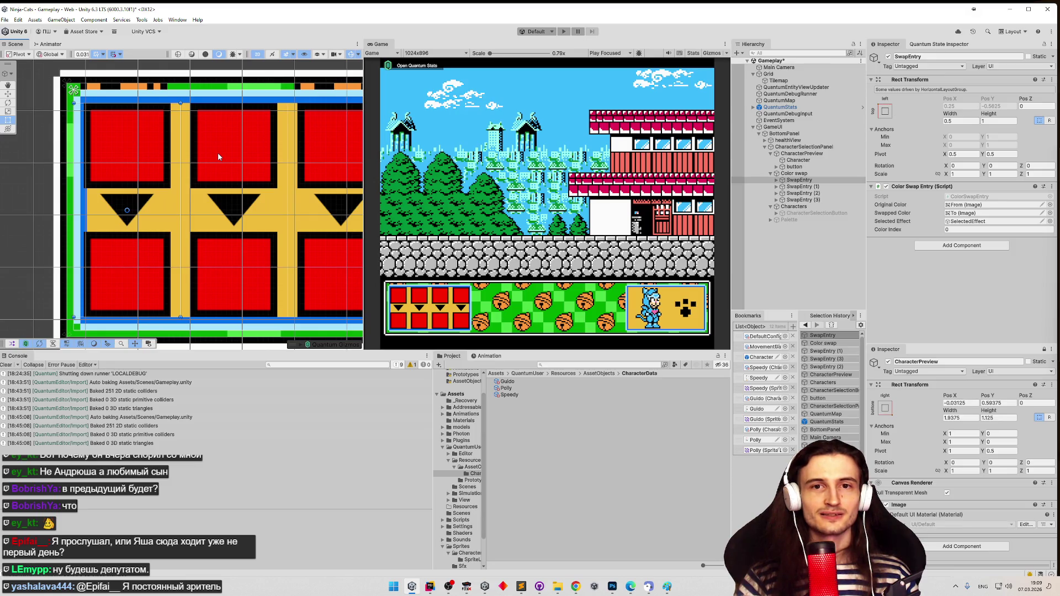
Snip a region of the Unity screen and bring up Paint to hold it
{"action": "key", "text": "super+shift+s"}
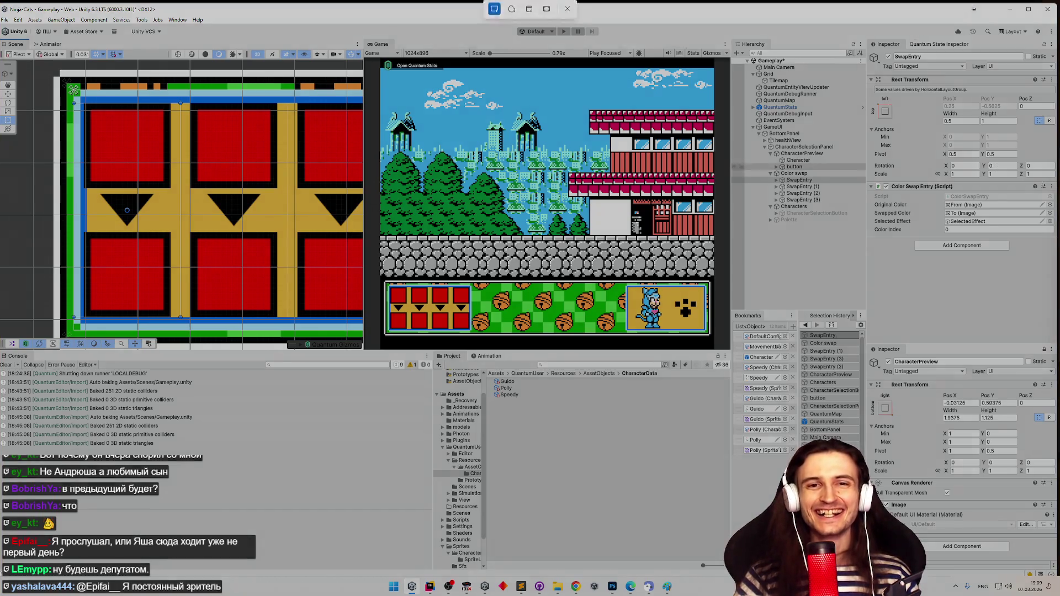
{"action": "left_click_drag", "start_coordinate": [380, 60], "coordinate": [714, 335]}
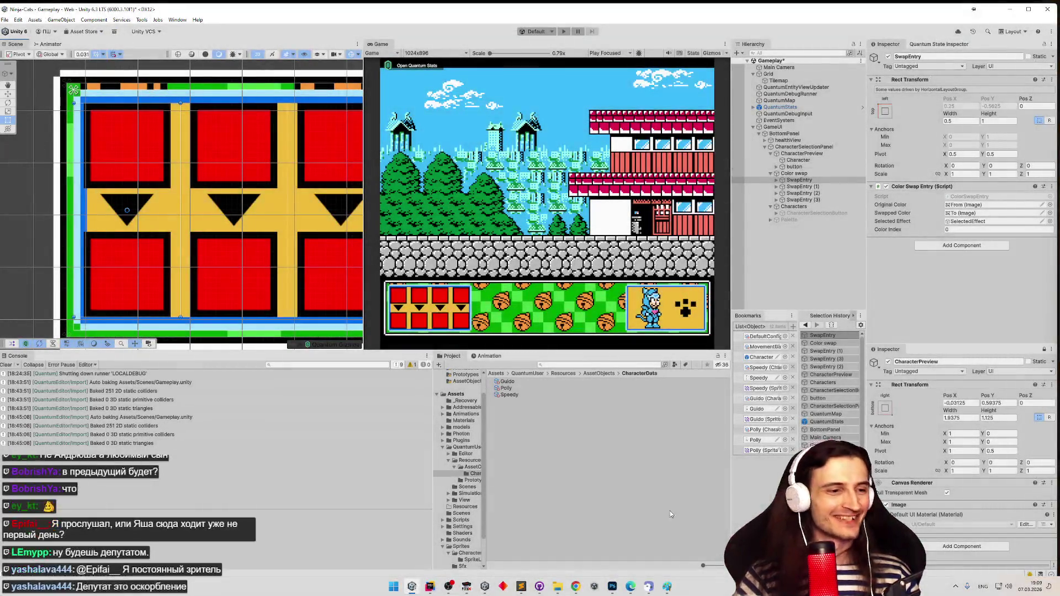
{"action": "left_click", "coordinate": [667, 586]}
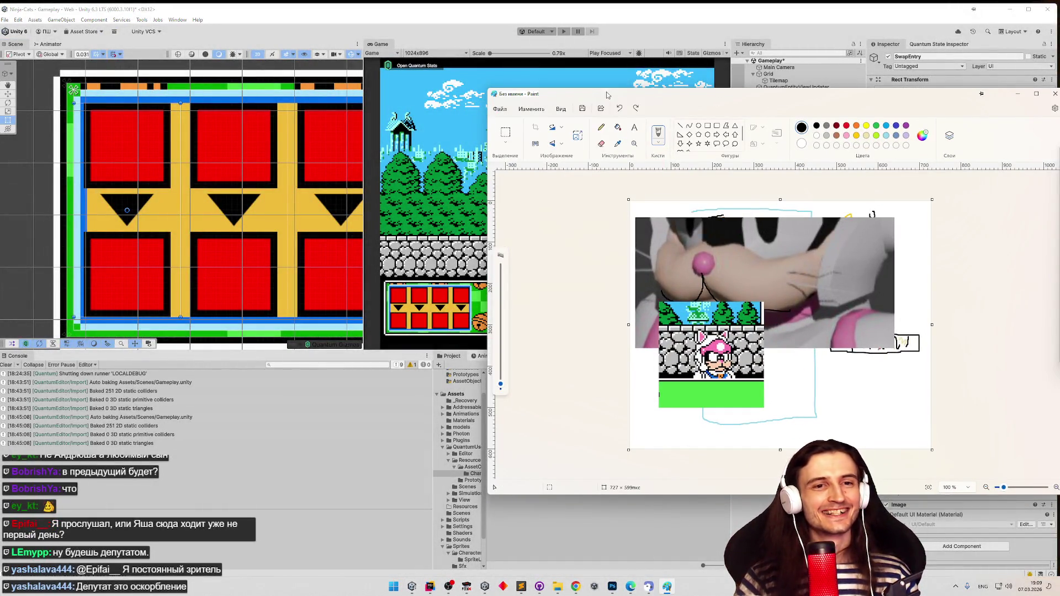
Paste the snipped chat message into Paint, enlarge it, shift it left, then minimize Paint
{"action": "left_click_drag", "start_coordinate": [659, 99], "coordinate": [355, 61]}
{"action": "key", "text": "ctrl+v"}
{"action": "mouse_move", "coordinate": [487, 214]}
{"action": "left_mouse_down"}
{"action": "mouse_move", "coordinate": [666, 274]}
{"action": "mouse_move", "coordinate": [674, 261]}
{"action": "left_mouse_up"}
{"action": "mouse_move", "coordinate": [613, 240]}
{"action": "left_mouse_down"}
{"action": "mouse_move", "coordinate": [567, 241]}
{"action": "mouse_move", "coordinate": [589, 243]}
{"action": "left_mouse_up"}
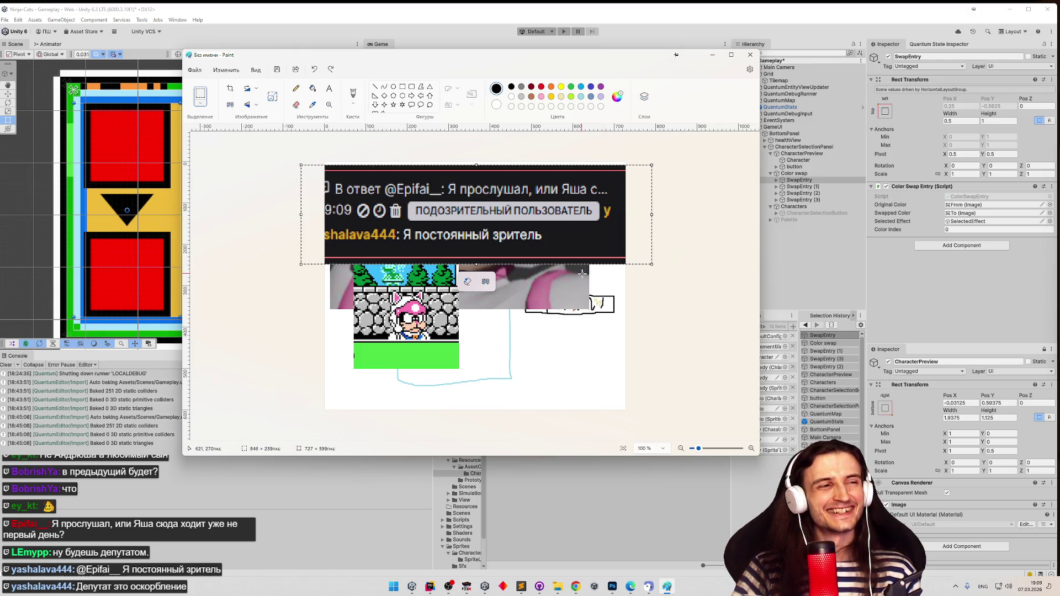
{"action": "left_click", "coordinate": [711, 55]}
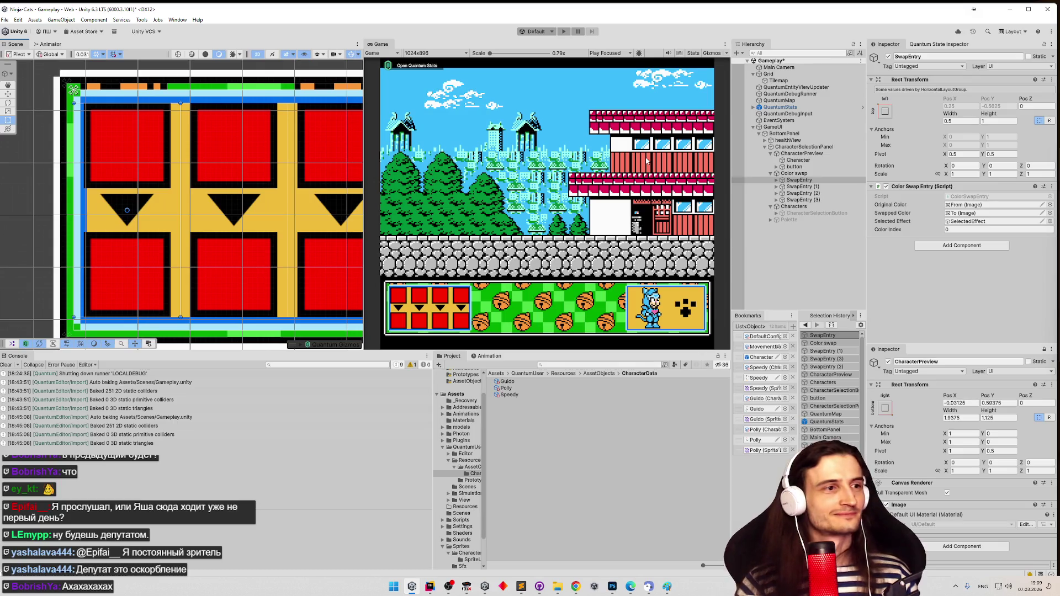
Zoom the Scene view and switch the transform handles back to Center
{"action": "scroll", "coordinate": [282, 187], "scroll_direction": "down", "scroll_amount": 5}
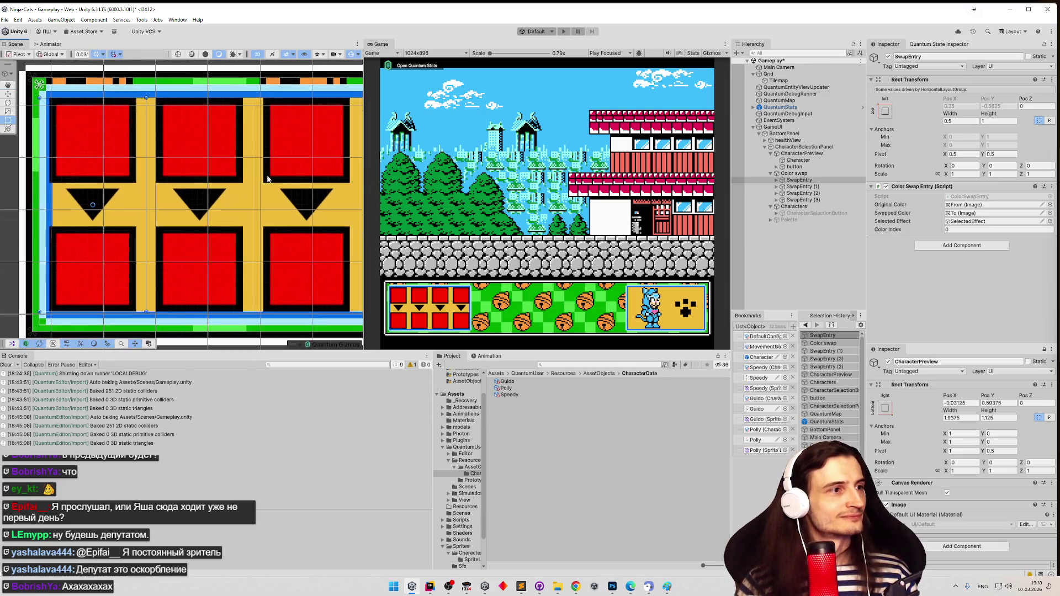
{"action": "scroll", "coordinate": [36, 187], "scroll_direction": "down", "scroll_amount": 3}
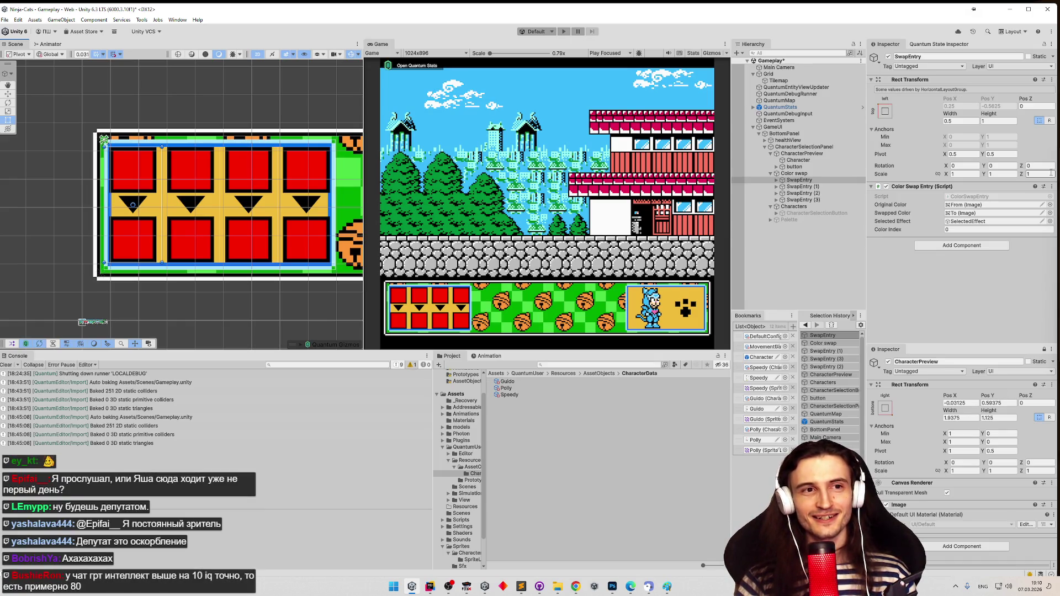
{"action": "key", "text": "z"}
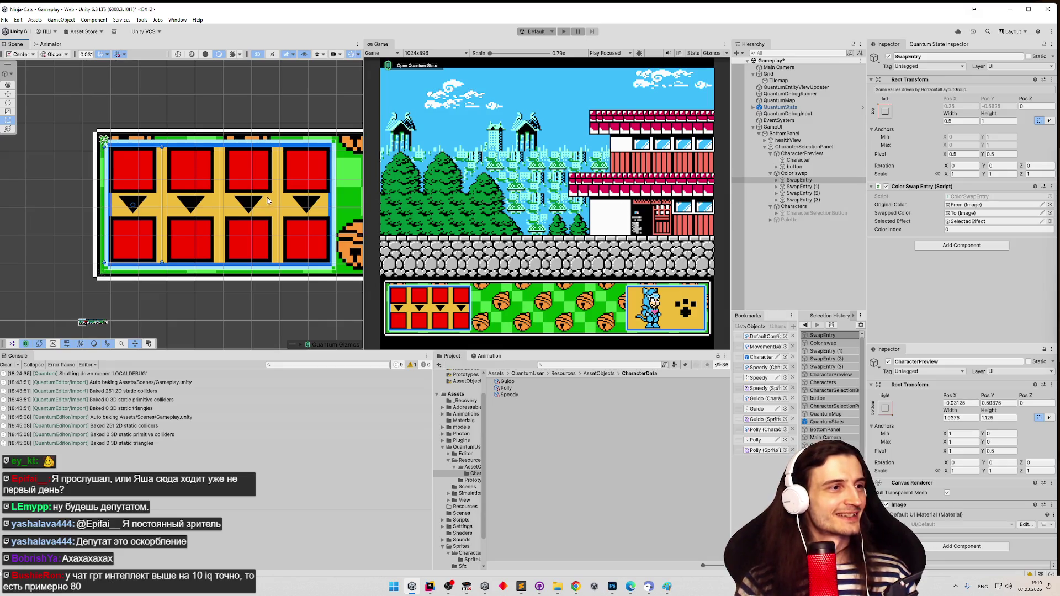
Pan and zoom the Scene view onto the Color swap slot board
{"action": "left_click_drag", "start_coordinate": [247, 188], "coordinate": [232, 190]}
{"action": "scroll", "coordinate": [232, 190], "scroll_direction": "up", "scroll_amount": 2}
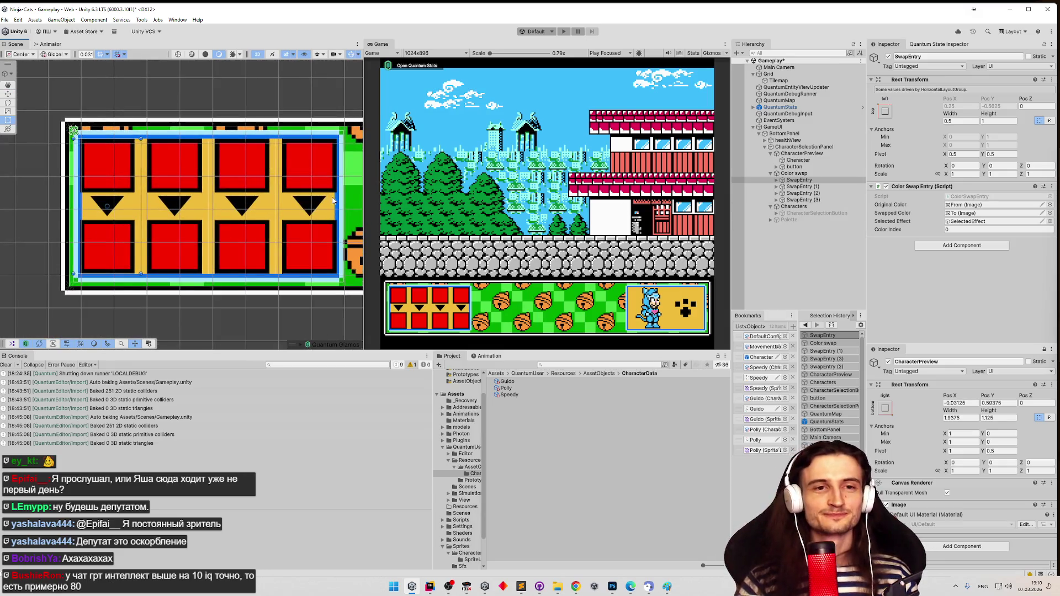
{"action": "scroll", "coordinate": [332, 201], "scroll_direction": "down", "scroll_amount": 1}
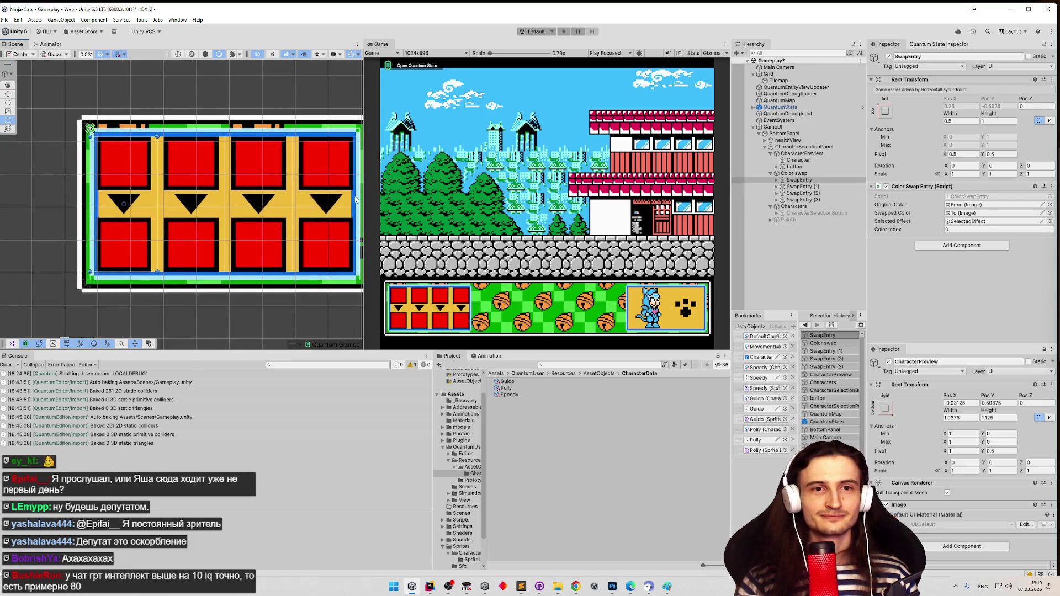
{"action": "scroll", "coordinate": [331, 204], "scroll_direction": "up", "scroll_amount": 2}
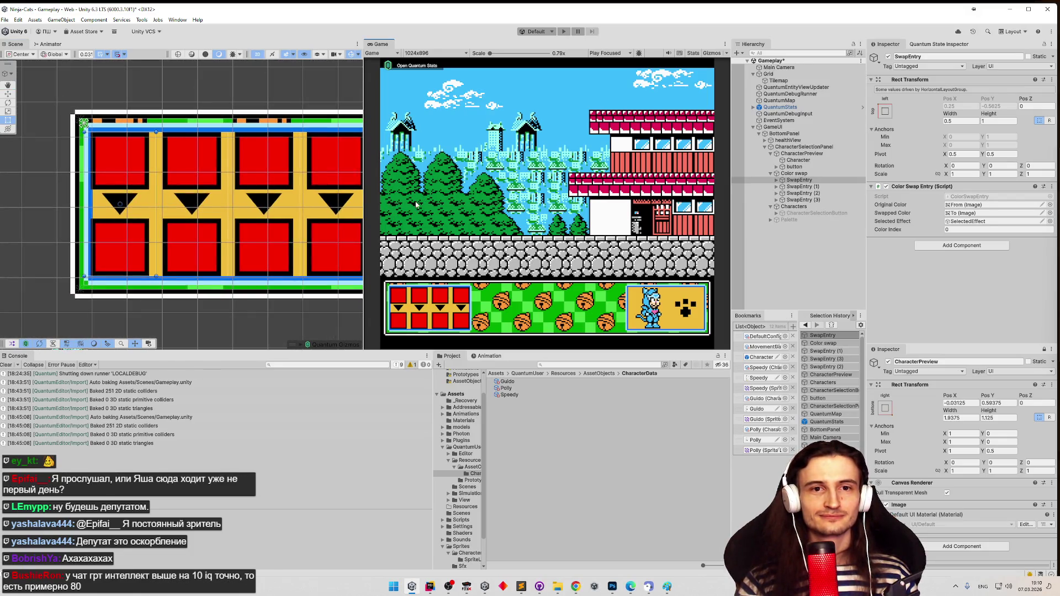
{"action": "left_click_drag", "start_coordinate": [351, 209], "coordinate": [359, 217]}
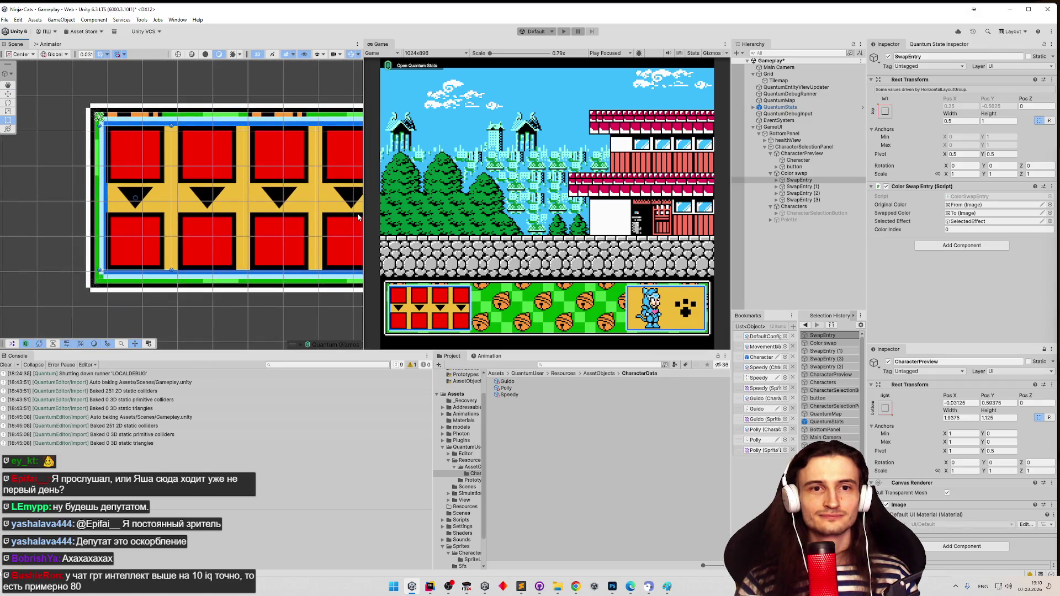
{"action": "scroll", "coordinate": [340, 221], "scroll_direction": "down", "scroll_amount": 1}
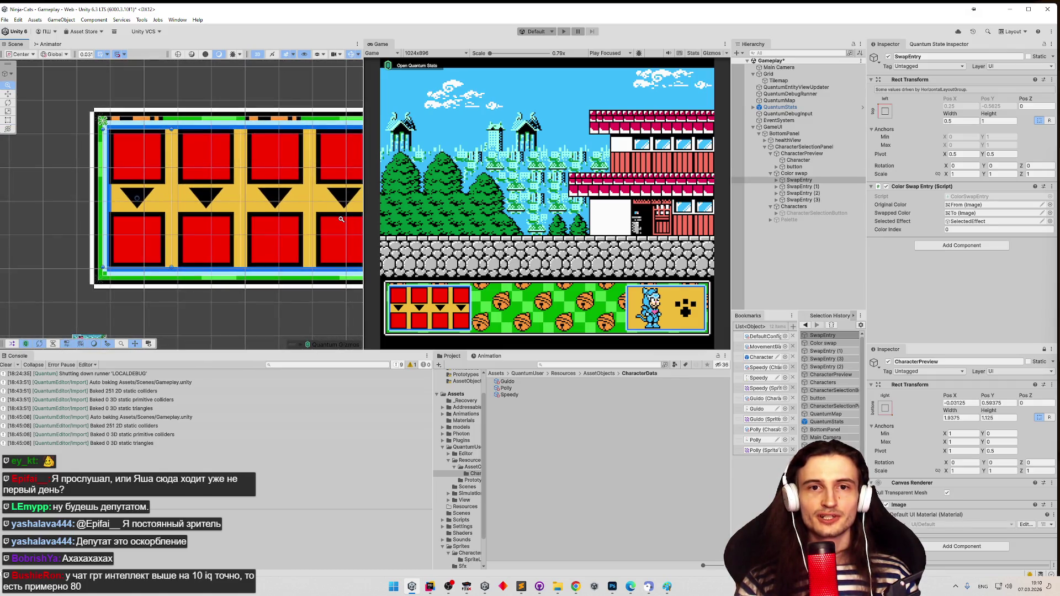
{"action": "scroll", "coordinate": [338, 221], "scroll_direction": "up", "scroll_amount": 1}
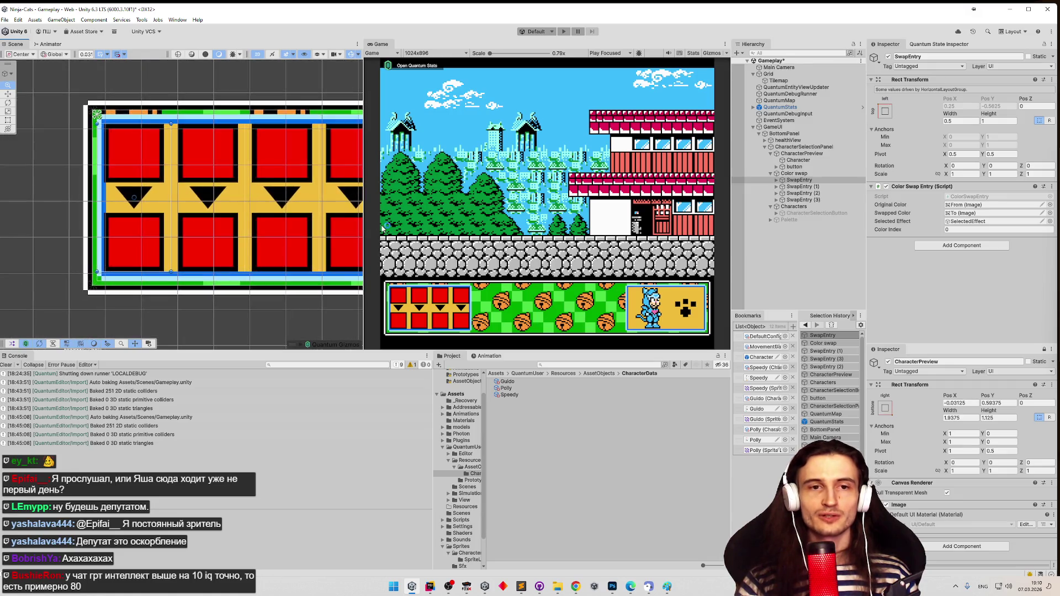
{"action": "scroll", "coordinate": [342, 229], "scroll_direction": "down", "scroll_amount": 1}
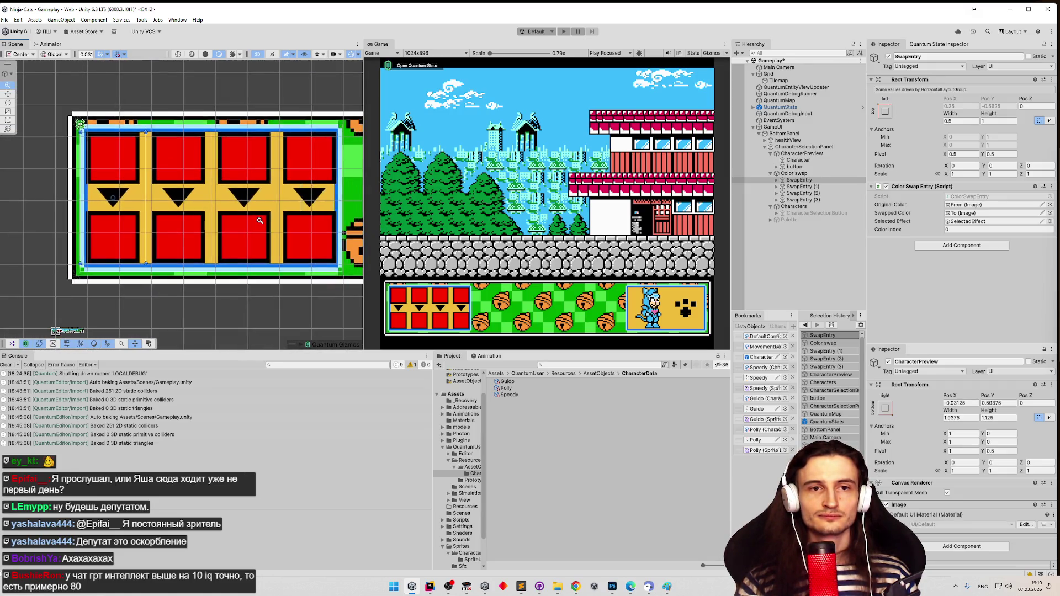
{"action": "scroll", "coordinate": [297, 217], "scroll_direction": "up", "scroll_amount": 1}
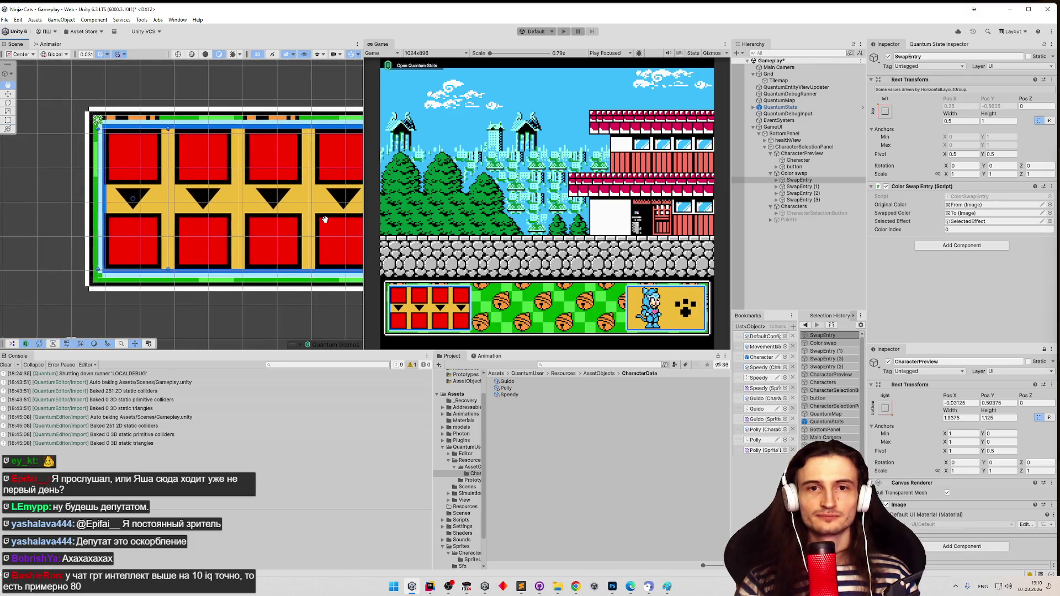
Zoom in closely and frame the top-left red slot tile
{"action": "scroll", "coordinate": [208, 206], "scroll_direction": "up", "scroll_amount": 4}
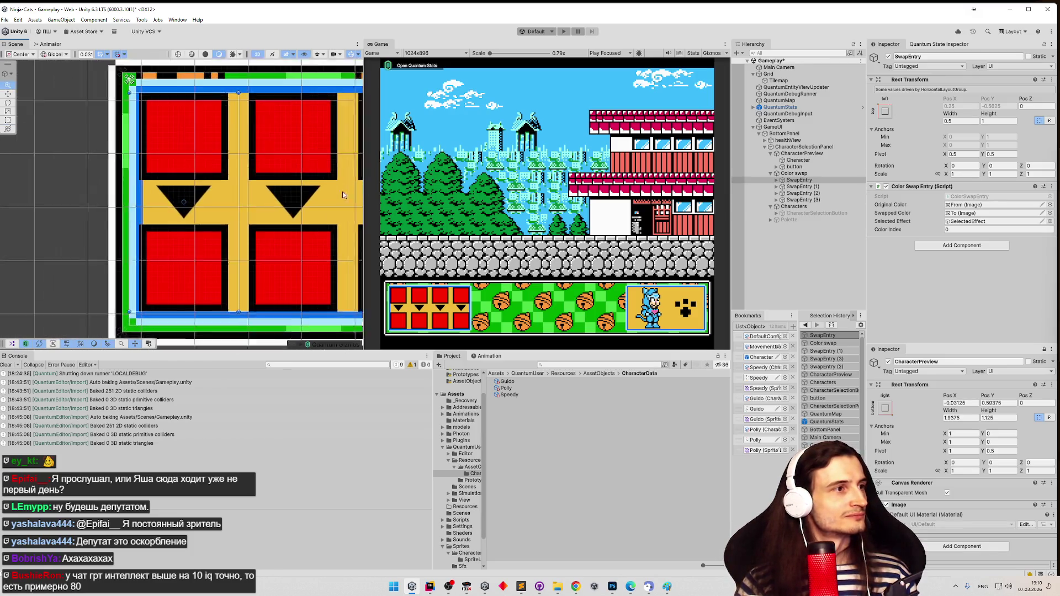
{"action": "scroll", "coordinate": [266, 200], "scroll_direction": "up", "scroll_amount": 2}
{"action": "scroll", "coordinate": [268, 204], "scroll_direction": "down", "scroll_amount": 2}
{"action": "scroll", "coordinate": [270, 210], "scroll_direction": "up", "scroll_amount": 2}
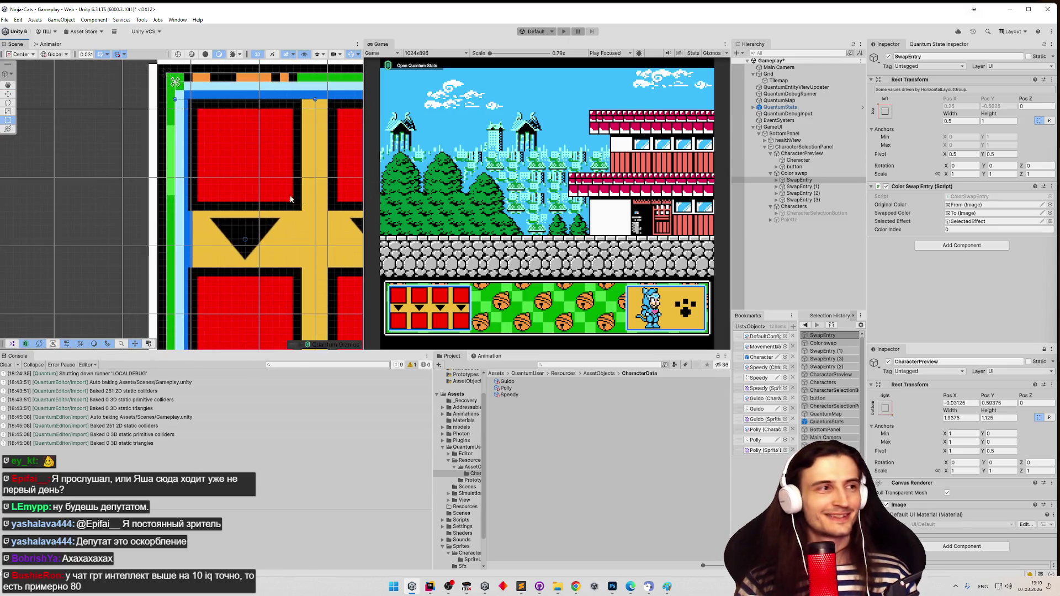
{"action": "scroll", "coordinate": [274, 215], "scroll_direction": "down", "scroll_amount": 2}
{"action": "scroll", "coordinate": [298, 209], "scroll_direction": "up", "scroll_amount": 1}
{"action": "scroll", "coordinate": [291, 213], "scroll_direction": "up", "scroll_amount": 1}
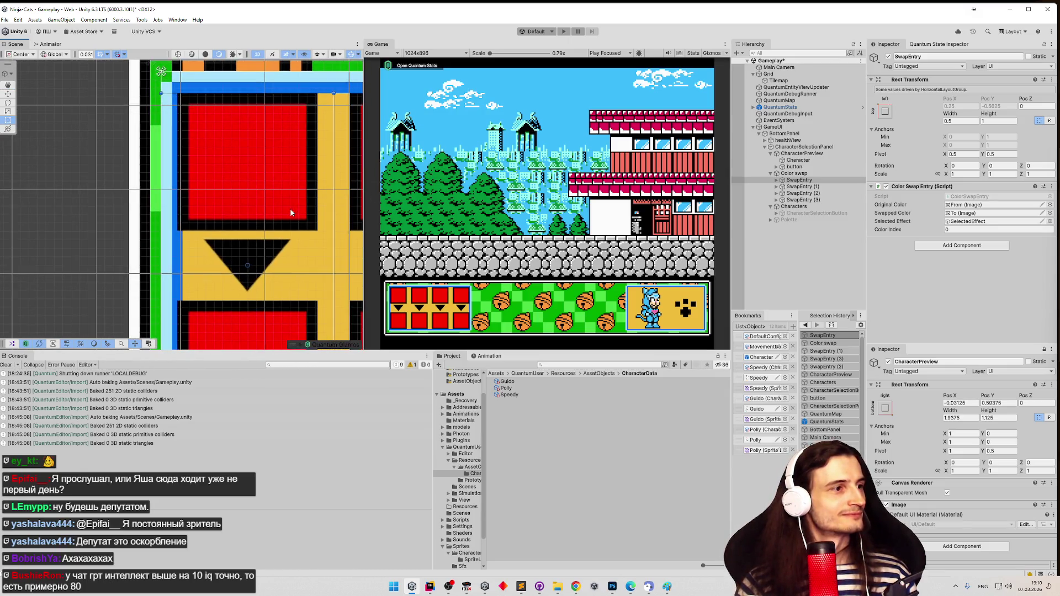
{"action": "scroll", "coordinate": [287, 209], "scroll_direction": "down", "scroll_amount": 1}
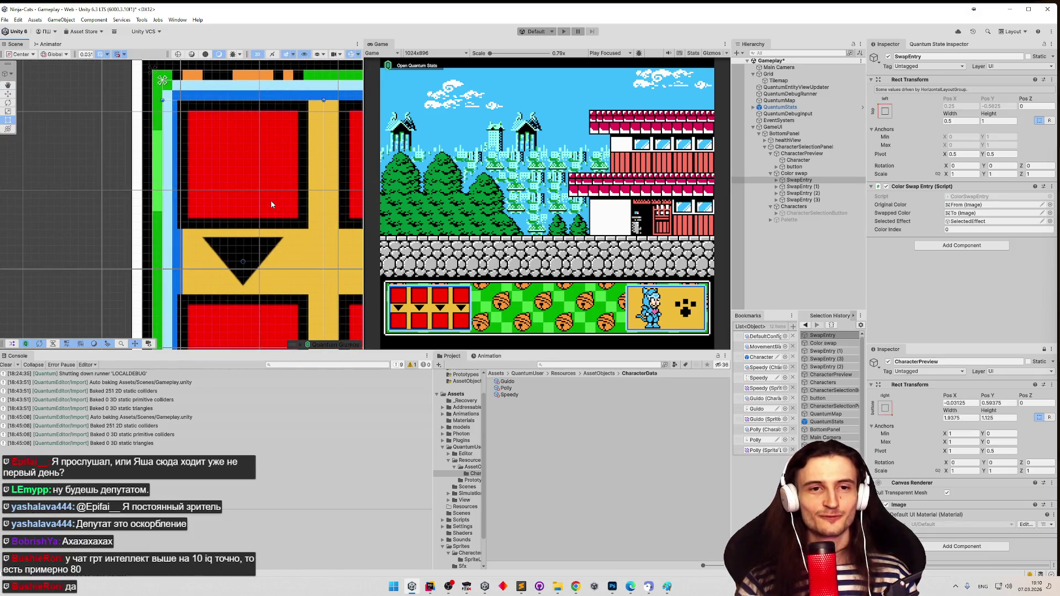
{"action": "left_click_drag", "start_coordinate": [270, 202], "coordinate": [267, 219]}
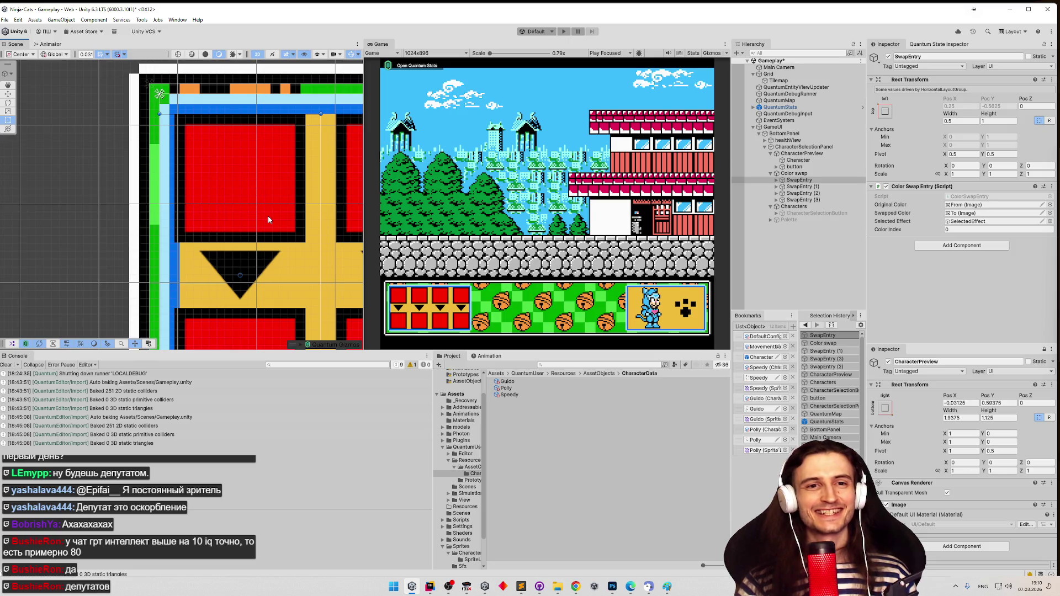
{"action": "scroll", "coordinate": [269, 219], "scroll_direction": "down", "scroll_amount": 1}
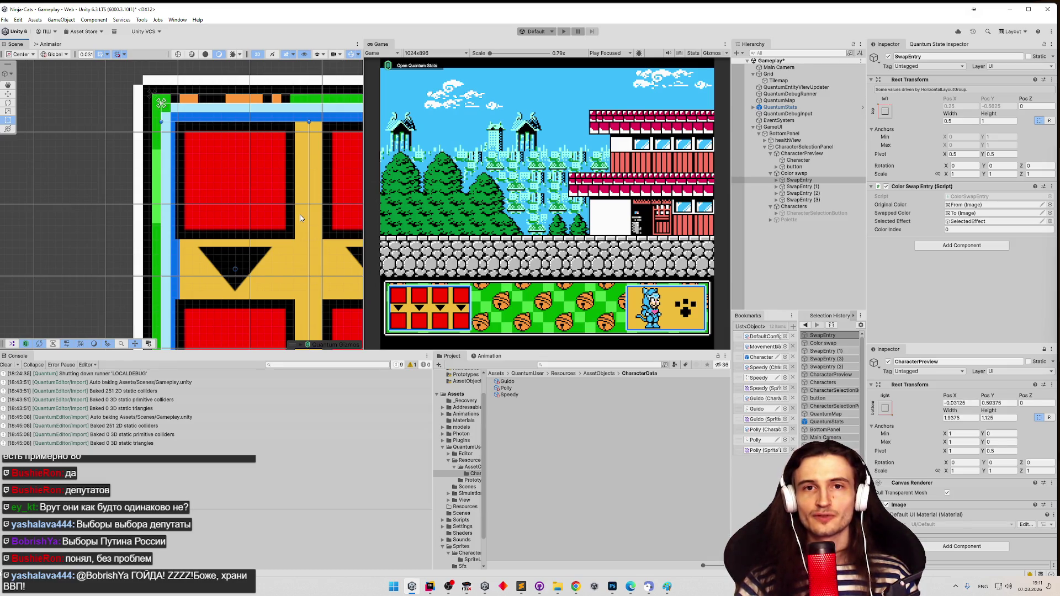
{"action": "scroll", "coordinate": [300, 214], "scroll_direction": "down", "scroll_amount": 2}
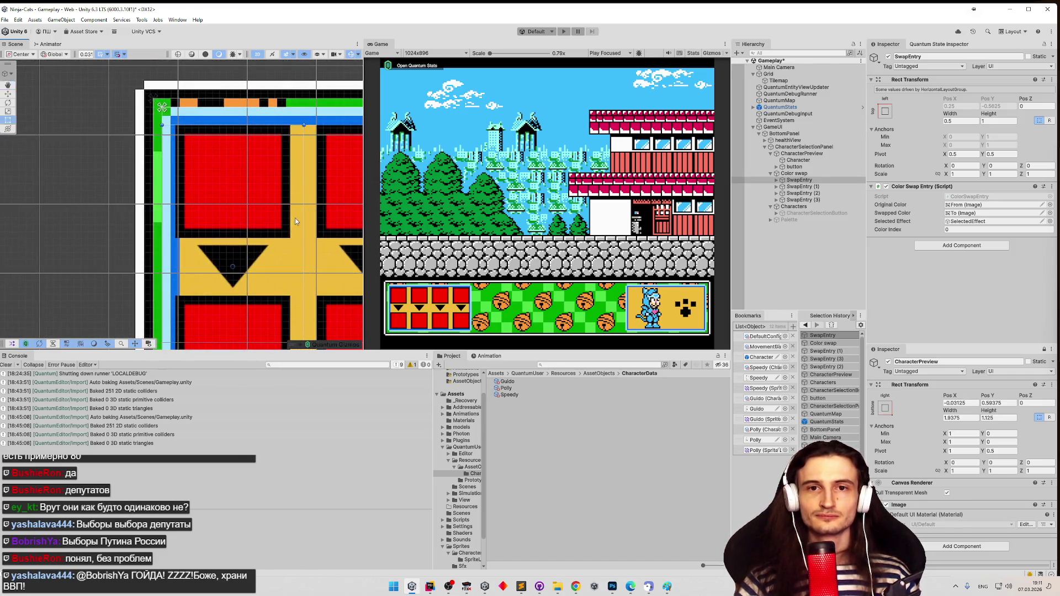
{"action": "scroll", "coordinate": [295, 218], "scroll_direction": "up", "scroll_amount": 2}
{"action": "scroll", "coordinate": [241, 206], "scroll_direction": "down", "scroll_amount": 2}
{"action": "scroll", "coordinate": [241, 207], "scroll_direction": "up", "scroll_amount": 1}
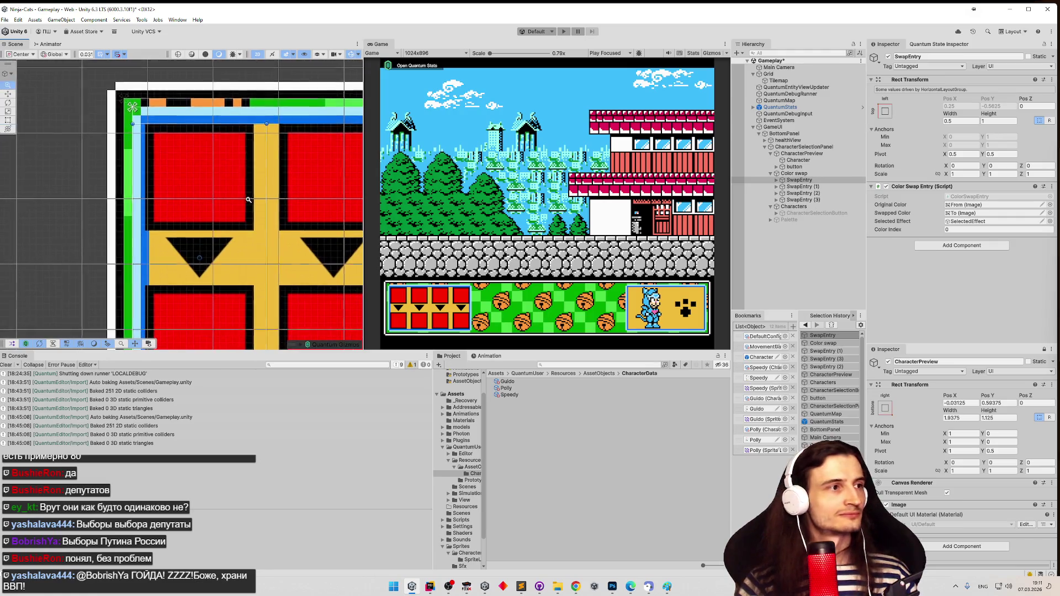
{"action": "scroll", "coordinate": [260, 199], "scroll_direction": "up", "scroll_amount": 4}
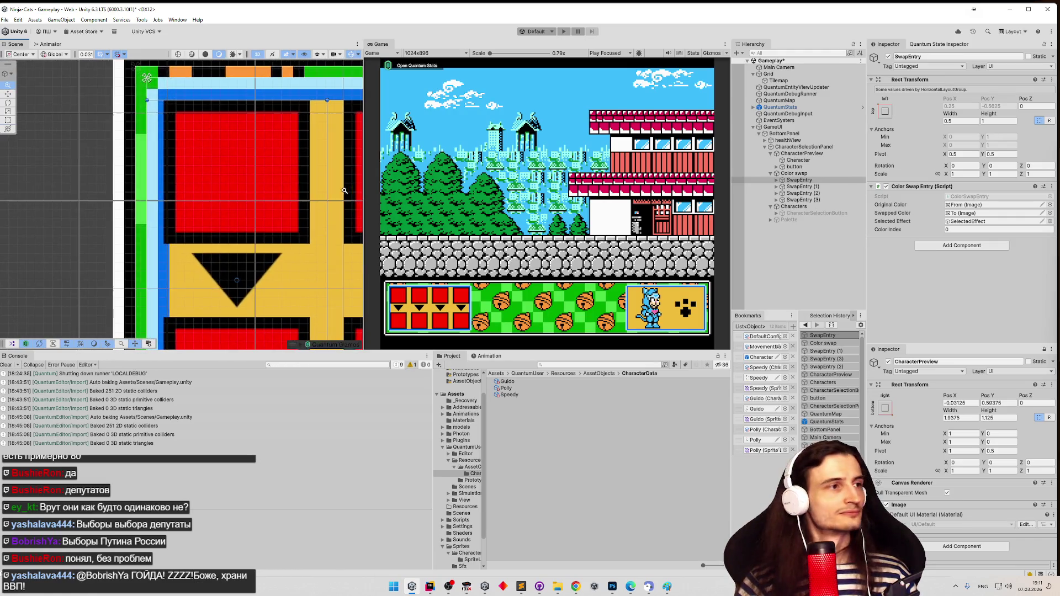
{"action": "scroll", "coordinate": [226, 173], "scroll_direction": "down", "scroll_amount": 3}
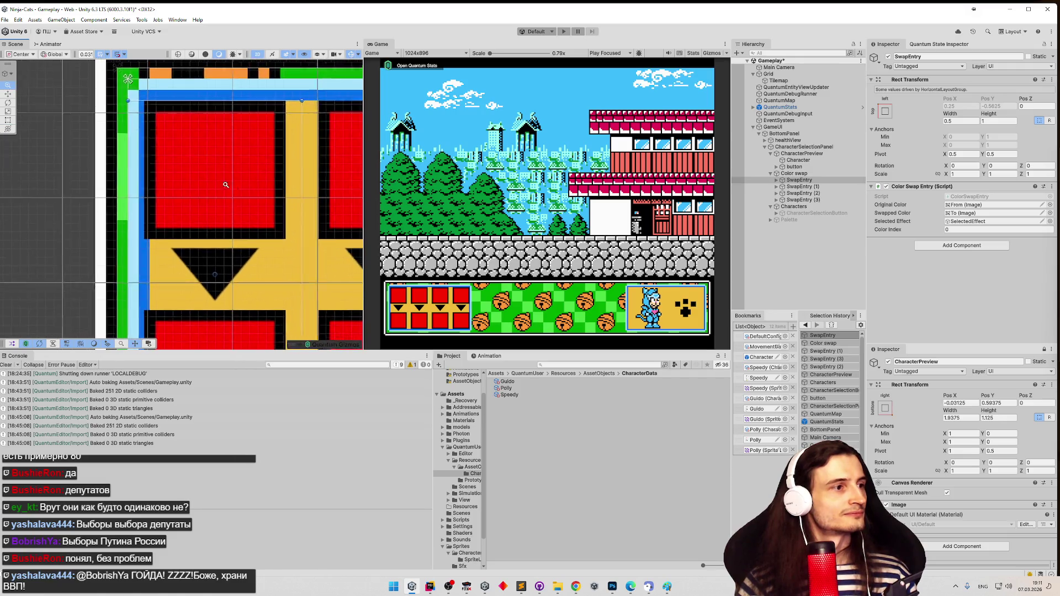
{"action": "left_click_drag", "start_coordinate": [208, 173], "coordinate": [205, 143]}
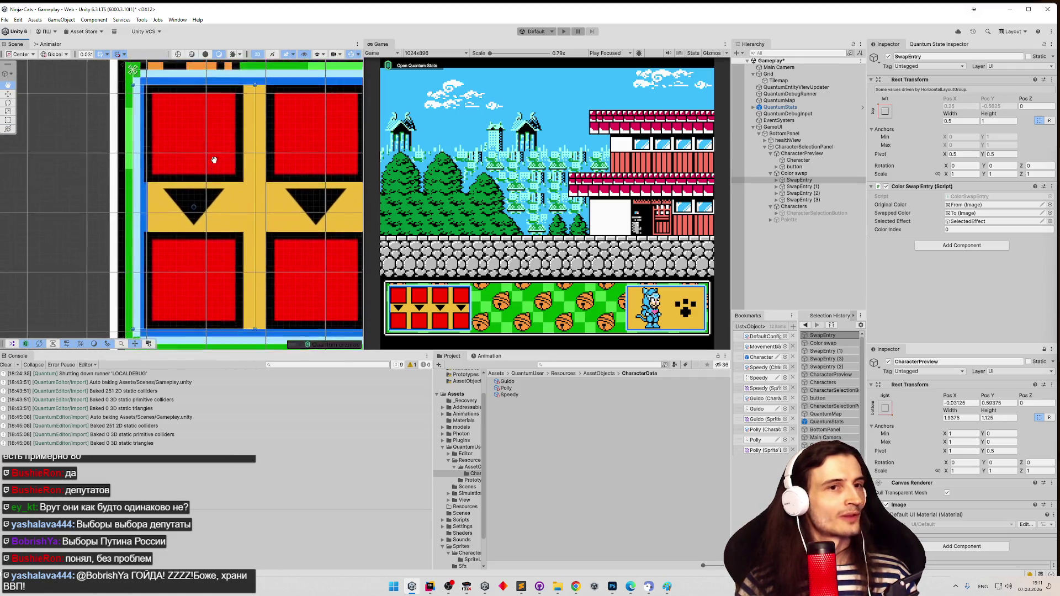
{"action": "left_click", "coordinate": [818, 174]}
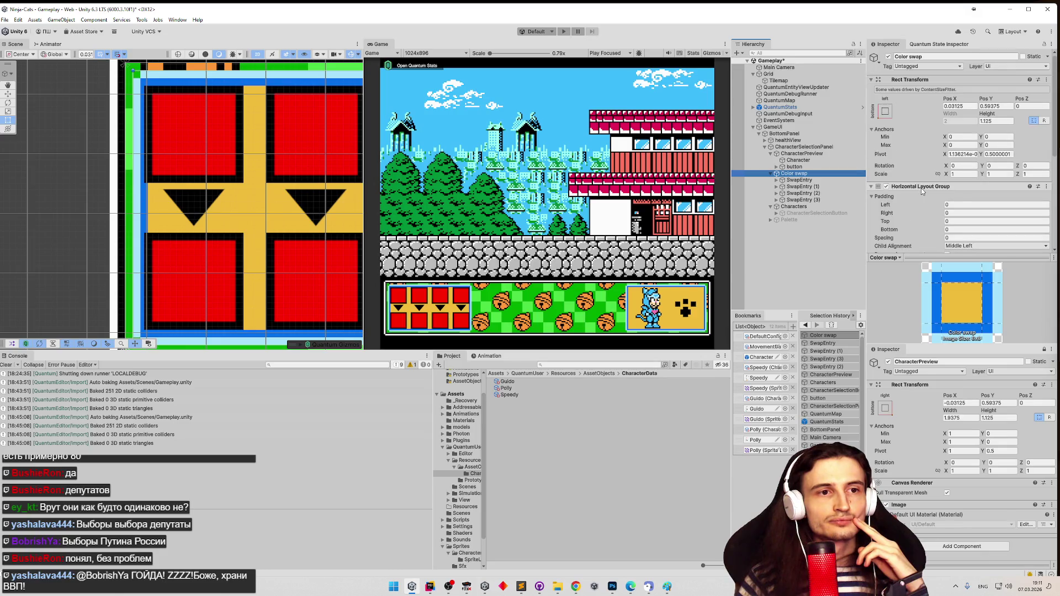
Scroll the Inspector down to the Horizontal Layout Group and Color Swapper (Script) components
{"action": "scroll", "coordinate": [921, 188], "scroll_direction": "down", "scroll_amount": 3}
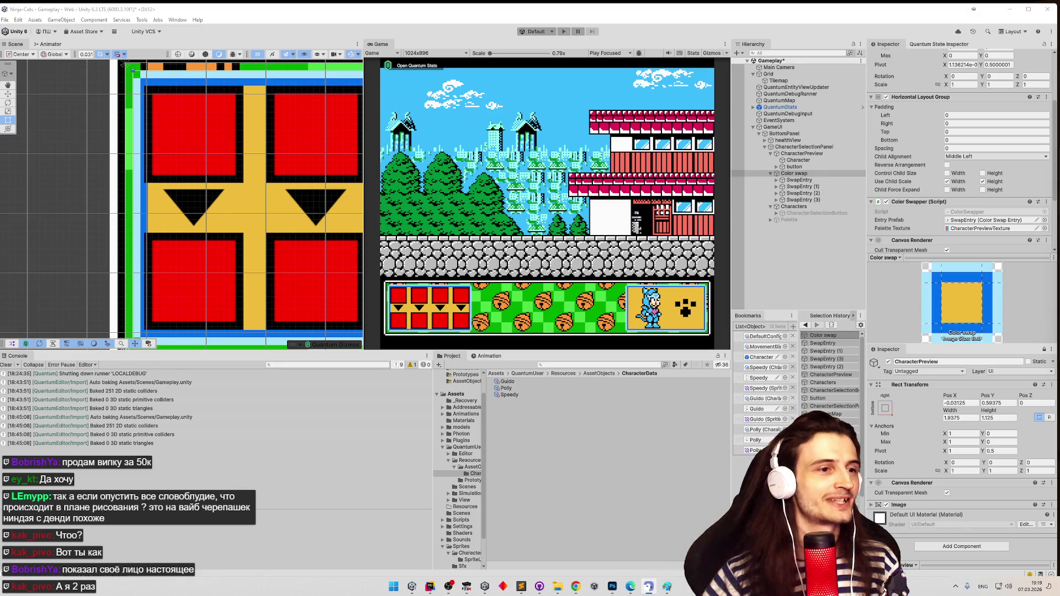
Select the first SwapEntry under Color swap and expand it to show From, Arrow and To
{"action": "left_click", "coordinate": [534, 187]}
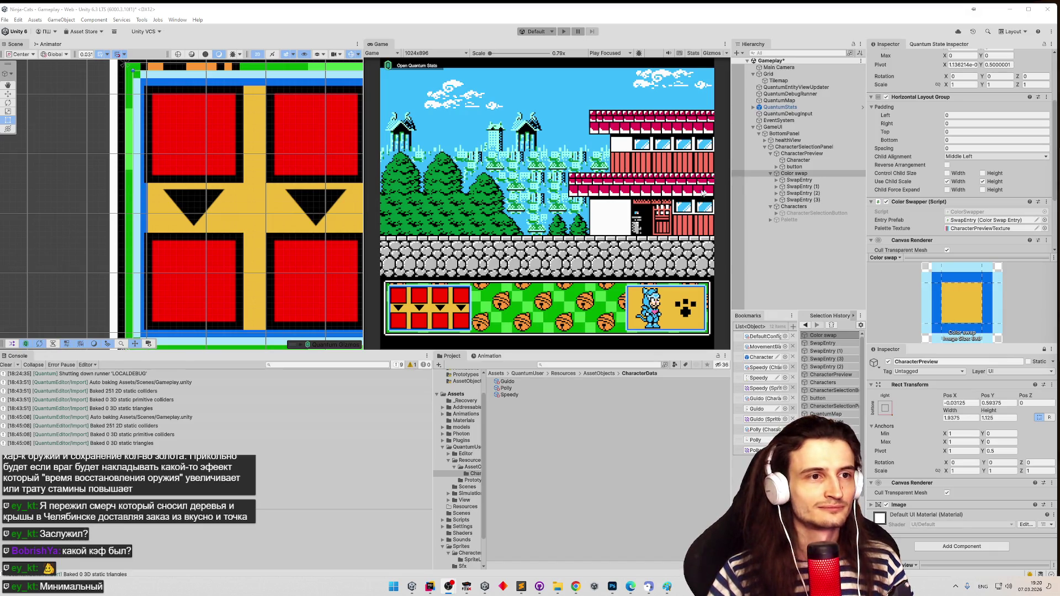
{"action": "left_click", "coordinate": [779, 182]}
{"action": "left_click", "coordinate": [777, 180]}
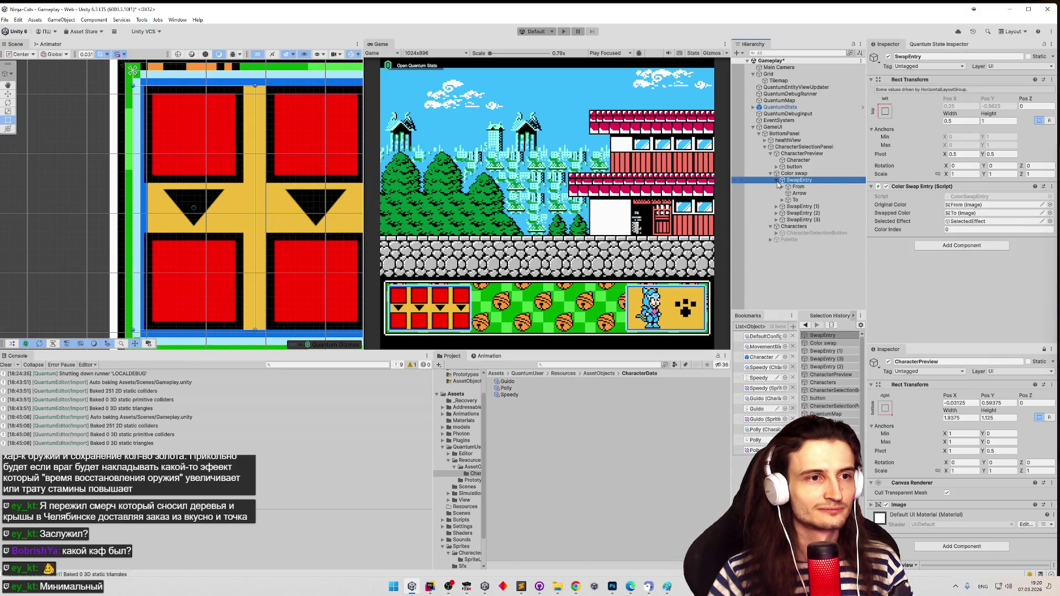
Select the From and To images together and expand both to show their children
{"action": "left_click", "coordinate": [799, 186]}
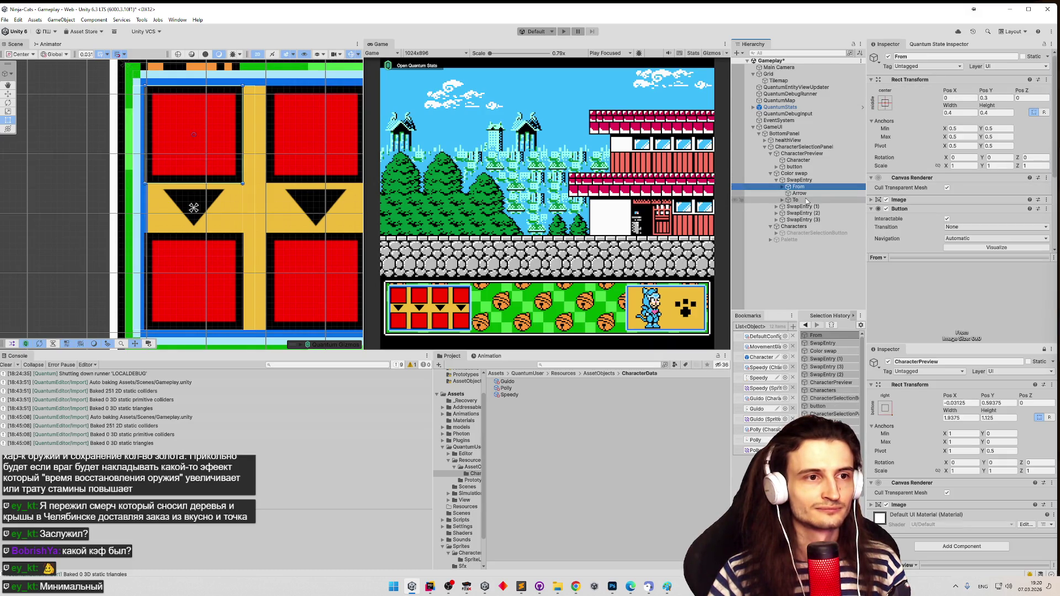
{"action": "left_click", "coordinate": [800, 199], "text": "ctrl"}
{"action": "left_click", "coordinate": [872, 200]}
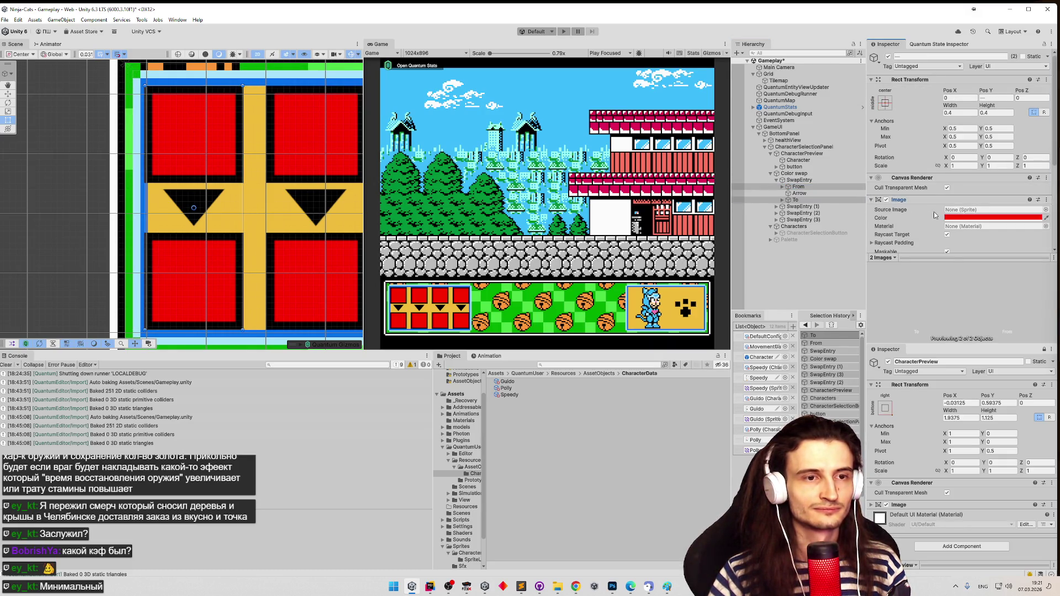
{"action": "scroll", "coordinate": [932, 199], "scroll_direction": "down", "scroll_amount": 2}
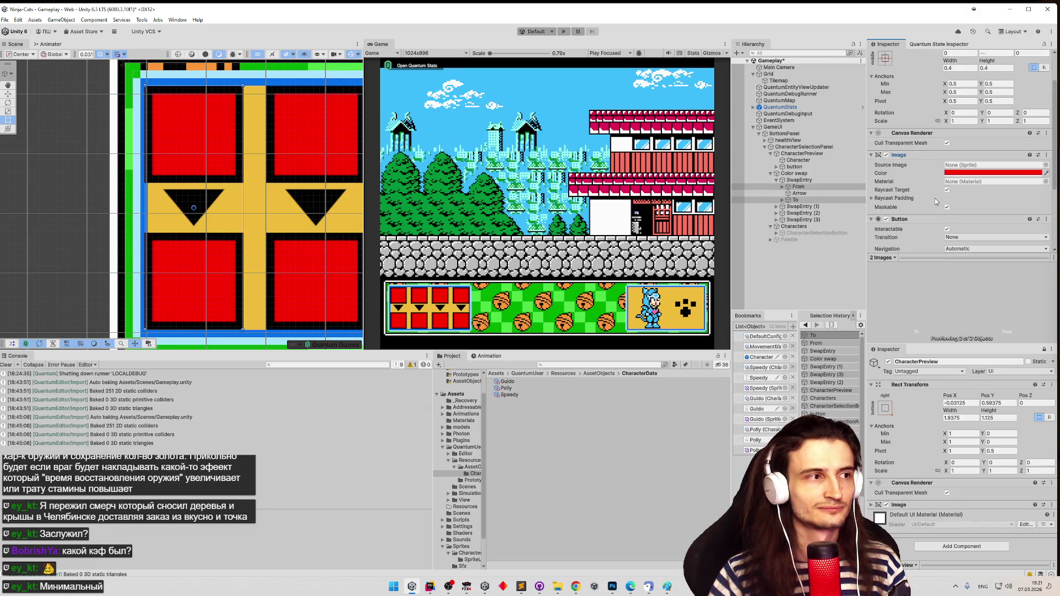
{"action": "left_click", "coordinate": [783, 187]}
{"action": "left_click", "coordinate": [783, 207]}
Search the Source Image picker for 'slo', close it empty, and focus the Project search
{"action": "left_click", "coordinate": [1045, 165]}
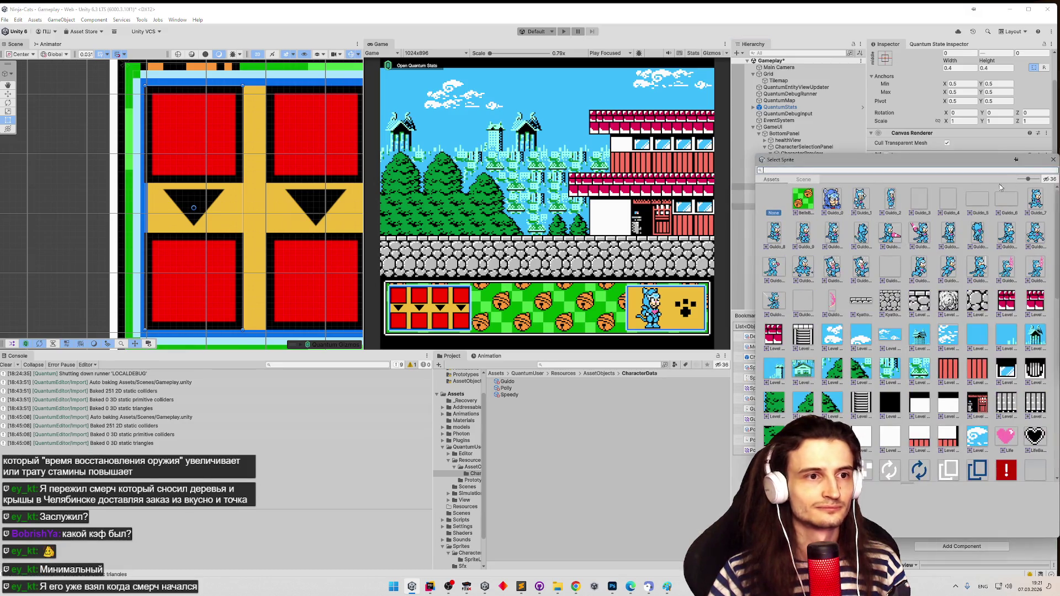
{"action": "type", "text": "slo"}
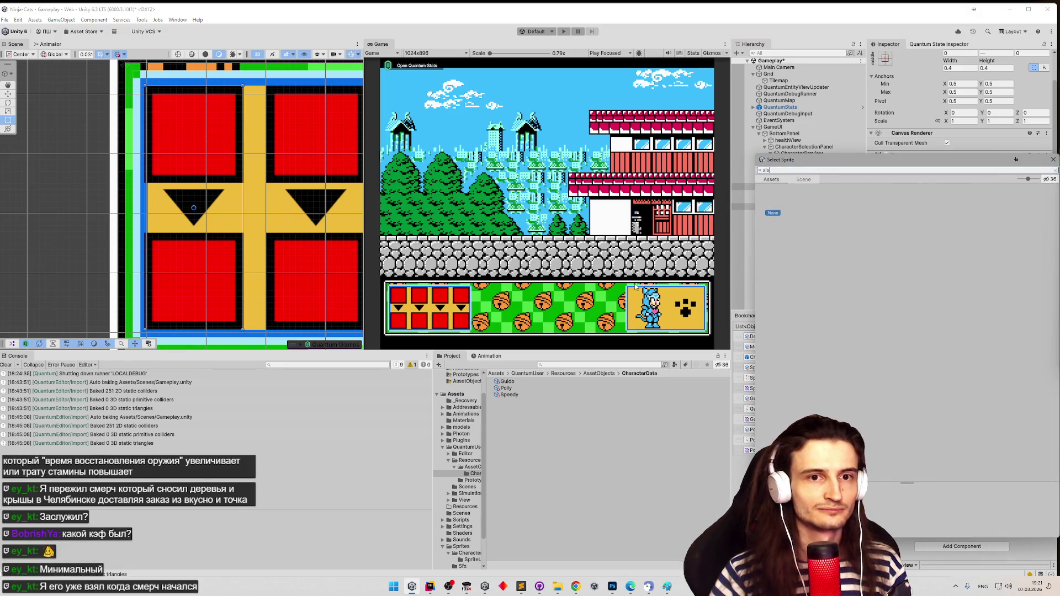
{"action": "left_click", "coordinate": [1052, 160]}
{"action": "left_click", "coordinate": [599, 364]}
Find 'slot' in the Project and re-import the Slot texture with Sprite Mode set to Single
{"action": "type", "text": "slot"}
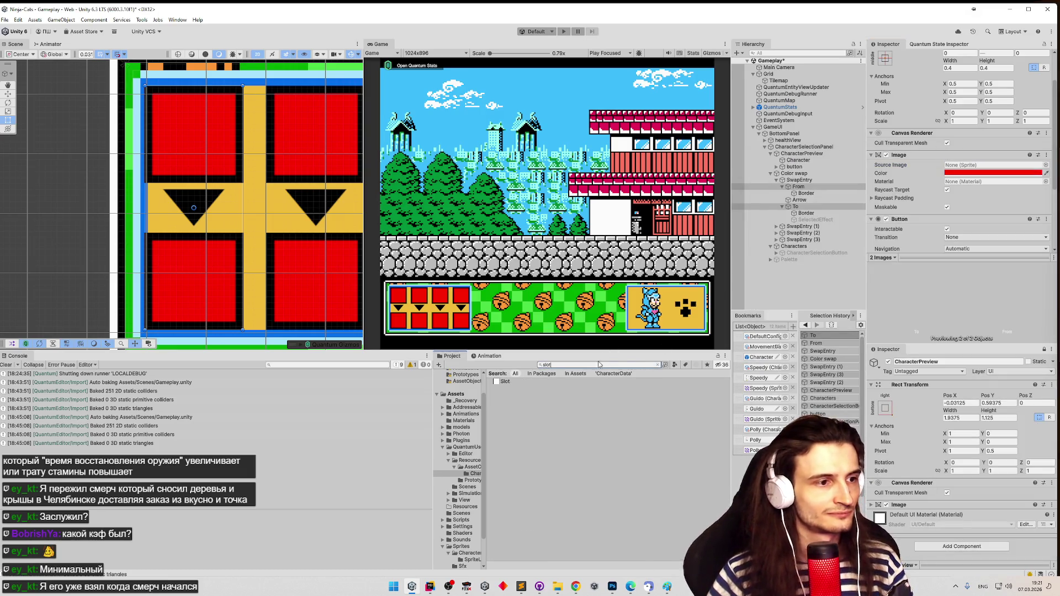
{"action": "left_click", "coordinate": [567, 382]}
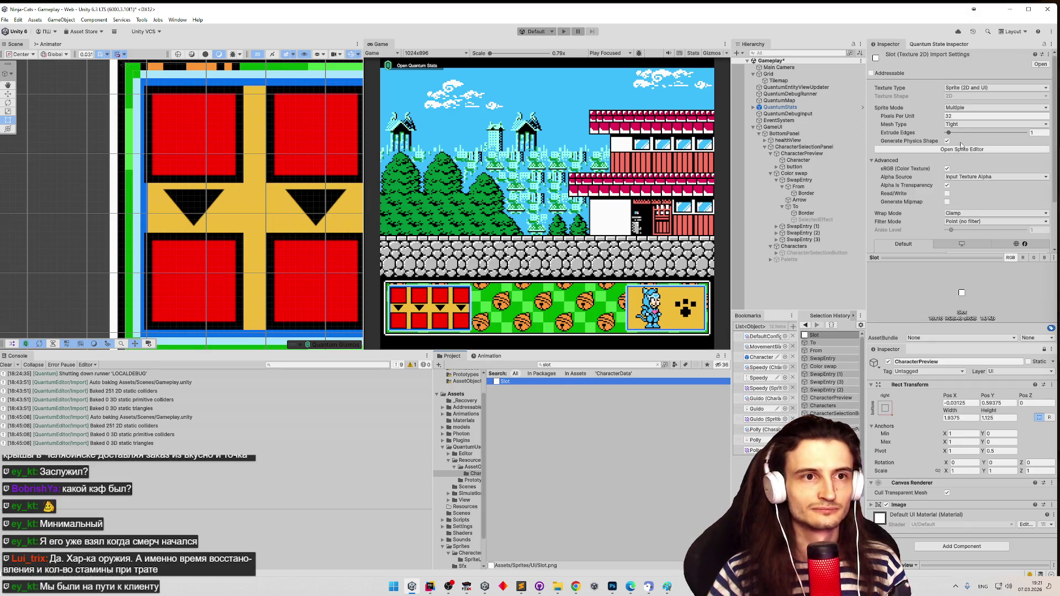
{"action": "left_click", "coordinate": [982, 107]}
{"action": "left_click", "coordinate": [974, 114]}
{"action": "scroll", "coordinate": [1051, 231], "scroll_direction": "down", "scroll_amount": 3}
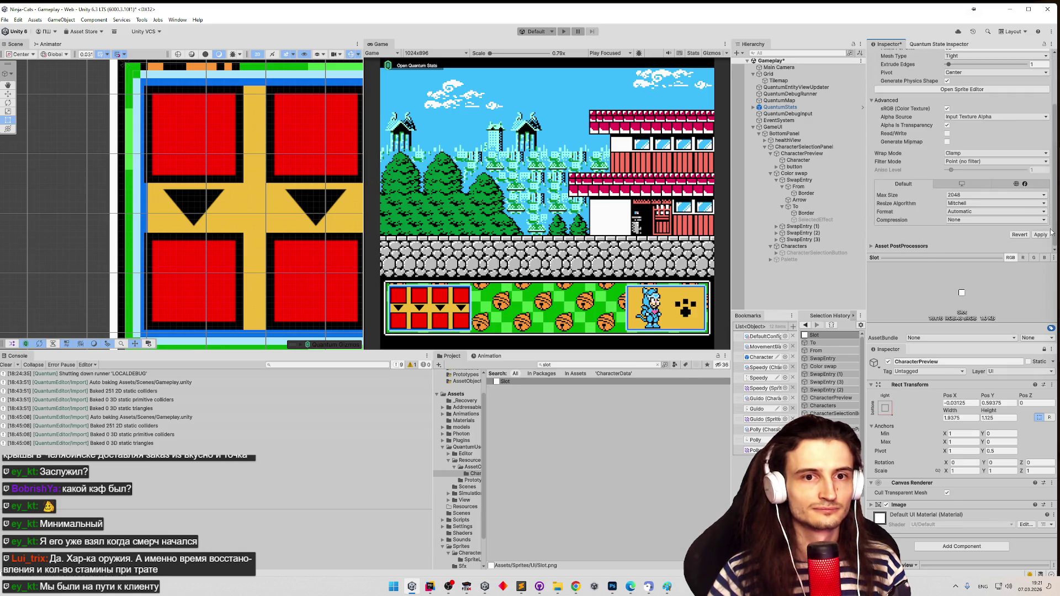
{"action": "left_click", "coordinate": [1038, 236]}
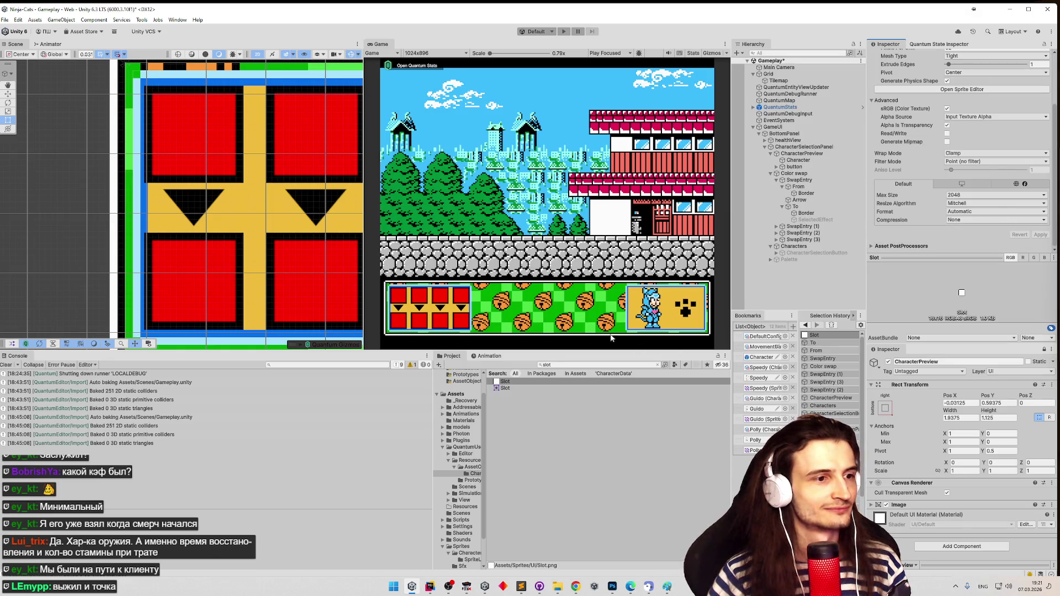
Assign the Slot sprite as Source Image on both the From and To images
{"action": "left_click", "coordinate": [799, 187]}
{"action": "left_click", "coordinate": [796, 206], "text": "ctrl"}
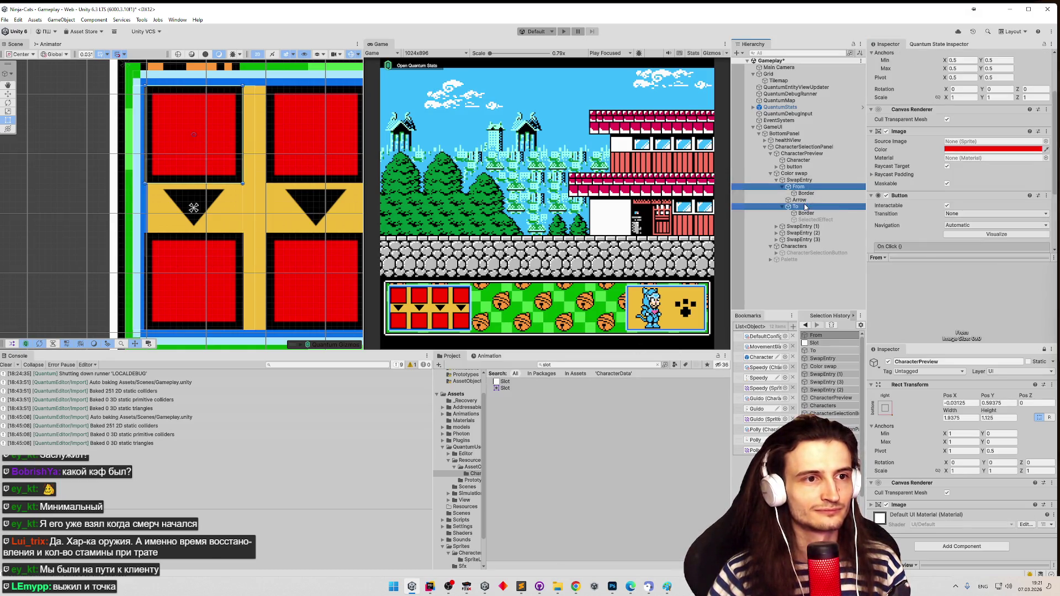
{"action": "left_click", "coordinate": [1045, 141]}
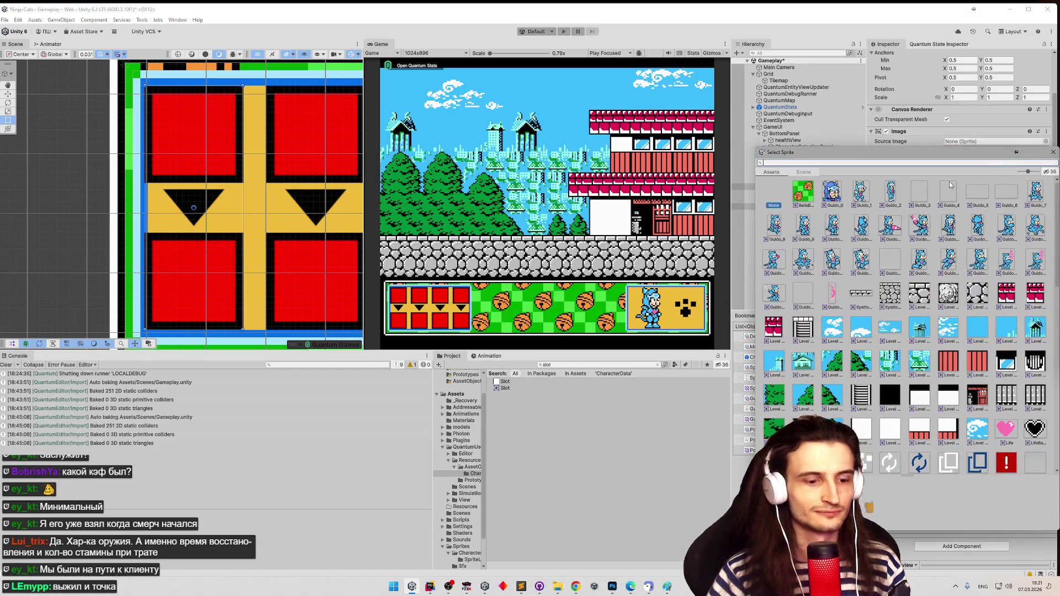
{"action": "type", "text": "slot"}
{"action": "double_click", "coordinate": [800, 193]}
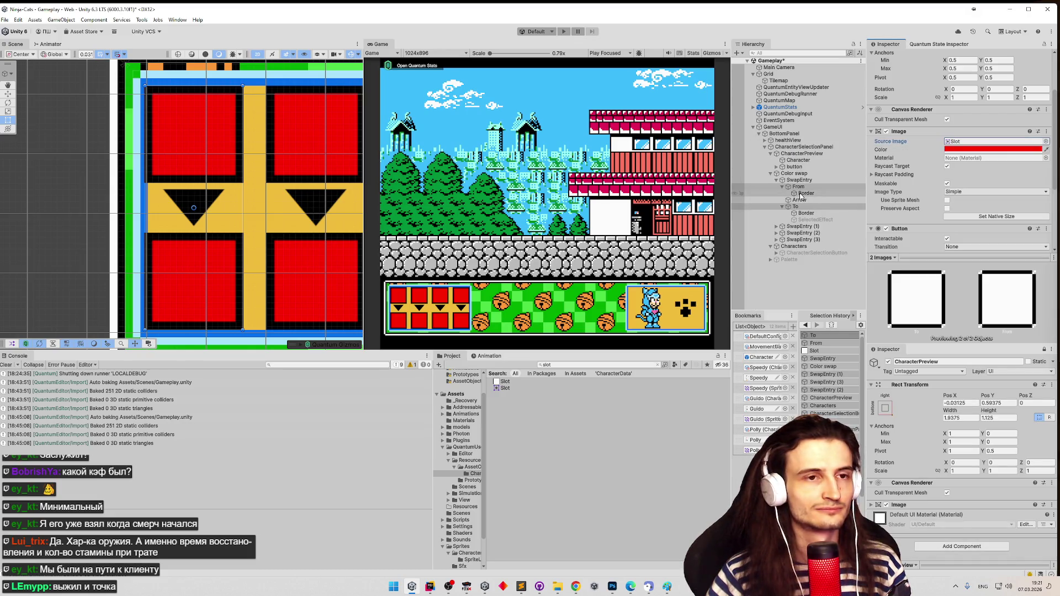
Delete the Border child under From and the one under To
{"action": "scroll", "coordinate": [901, 184], "scroll_direction": "down", "scroll_amount": 3}
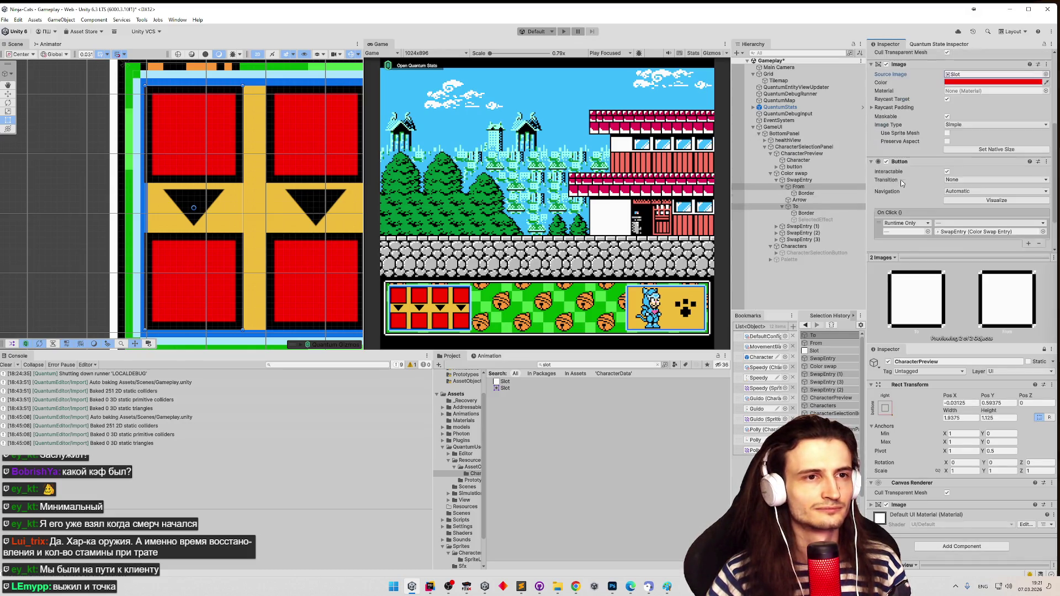
{"action": "left_click", "coordinate": [806, 193]}
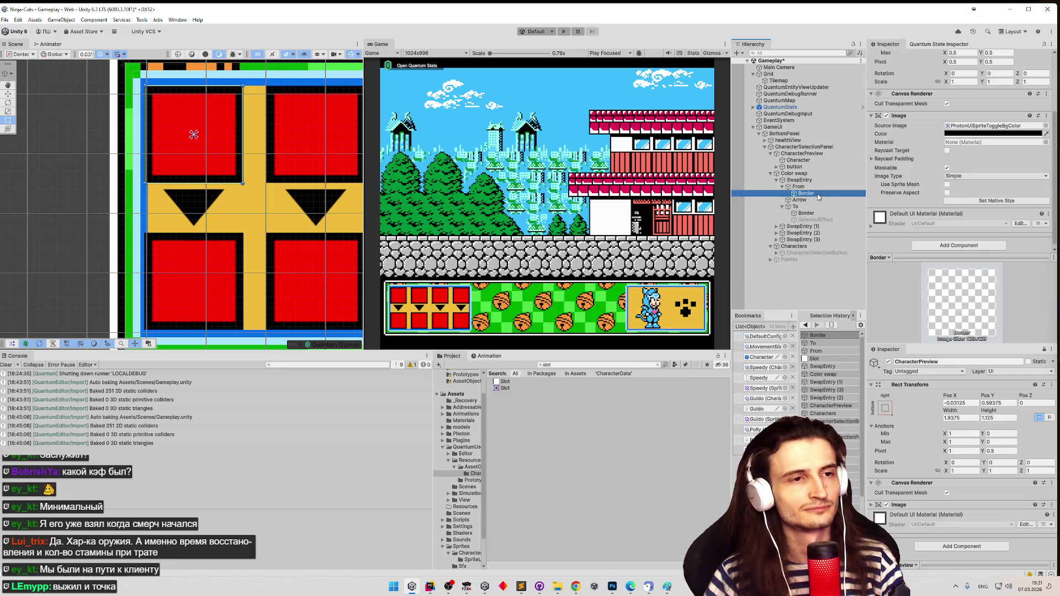
{"action": "key", "text": "Delete"}
{"action": "left_click", "coordinate": [817, 206]}
{"action": "key", "text": "Delete"}
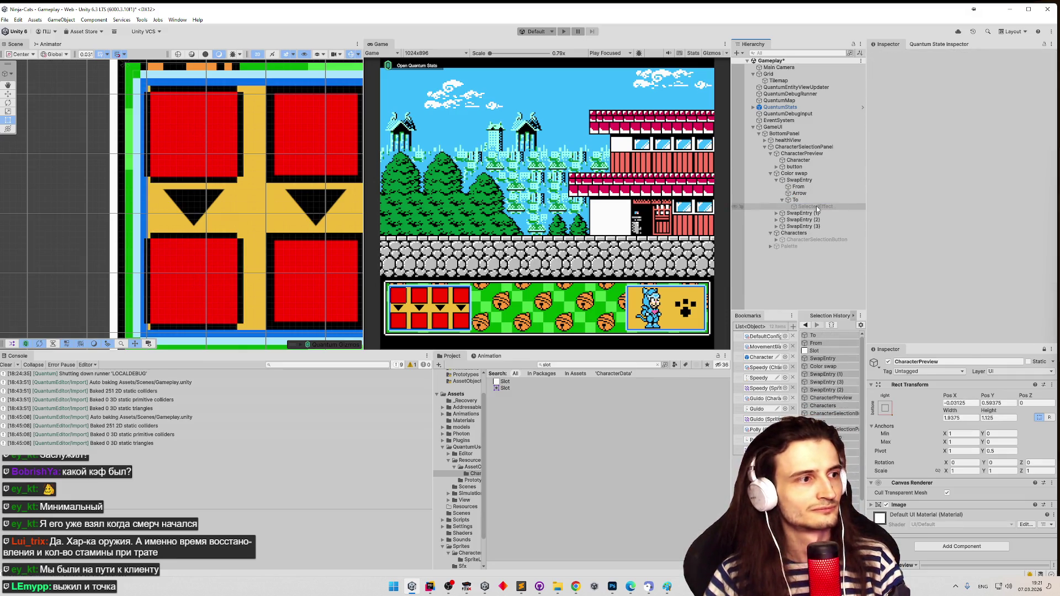
Save the Gameplay scene with Ctrl+S and switch over to Photoshop
{"action": "key", "text": "ctrl+s"}
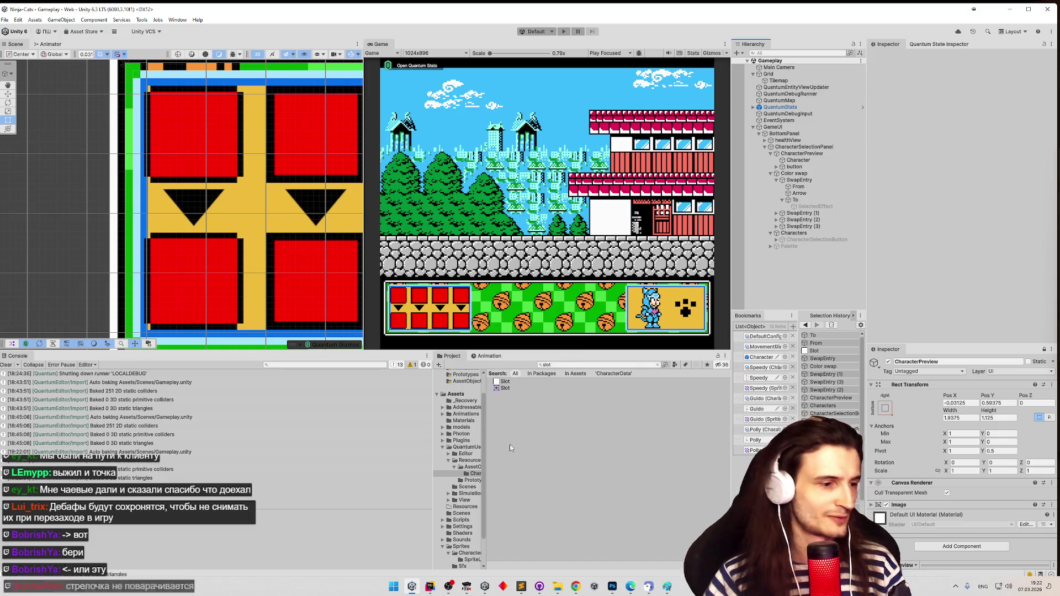
{"action": "left_click", "coordinate": [611, 586]}
{"action": "mouse_move", "coordinate": [612, 585]}
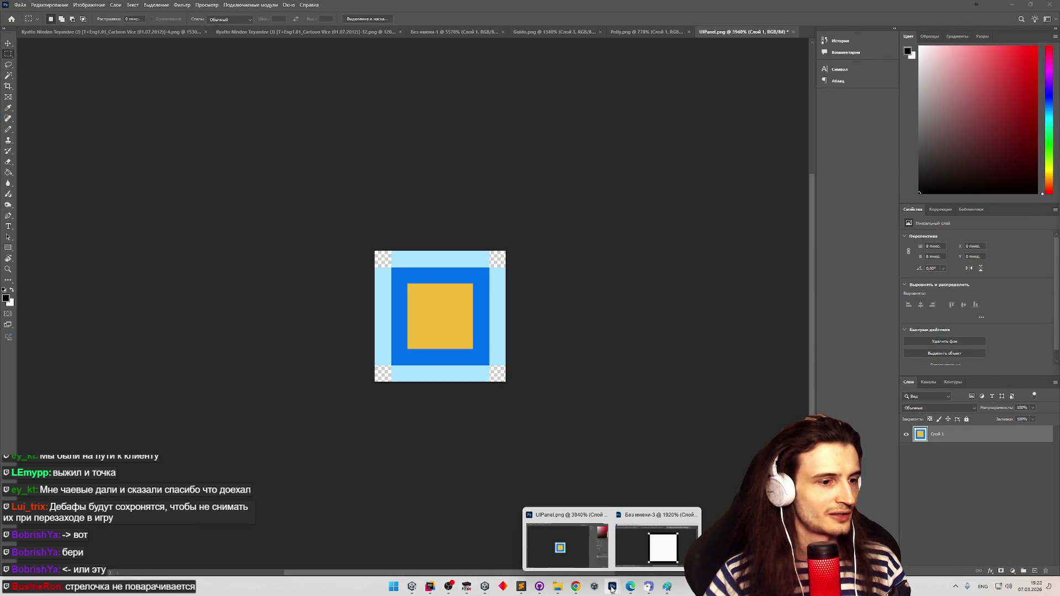
Bring FCEUX forward, reset the game, pick a Samurai and start walking through the level
{"action": "left_click", "coordinate": [467, 588]}
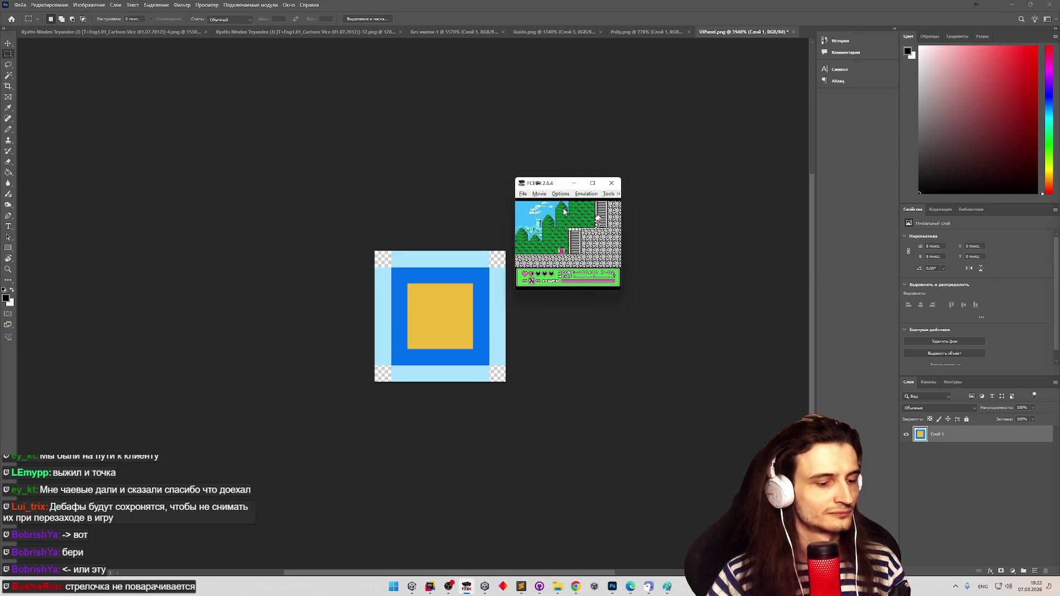
{"action": "key", "text": "ctrl+r"}
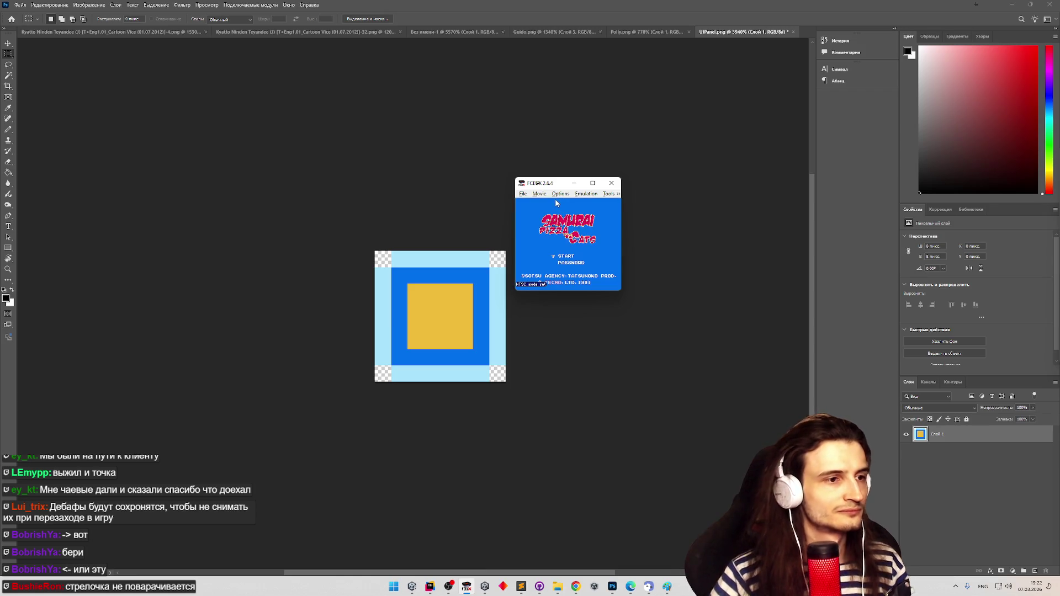
{"action": "key", "text": "Return"}
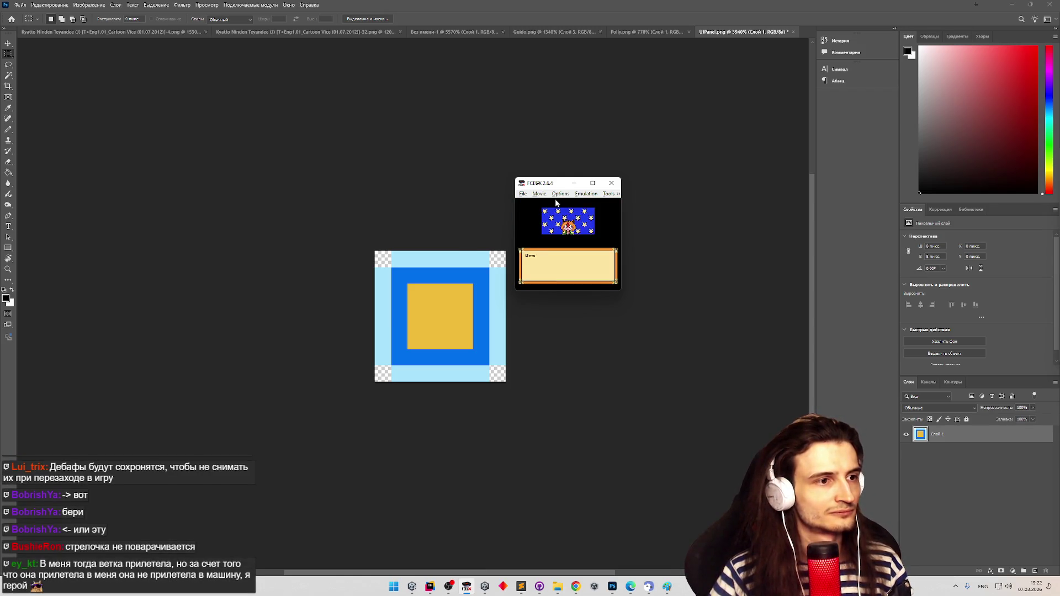
{"action": "key", "text": "Return"}
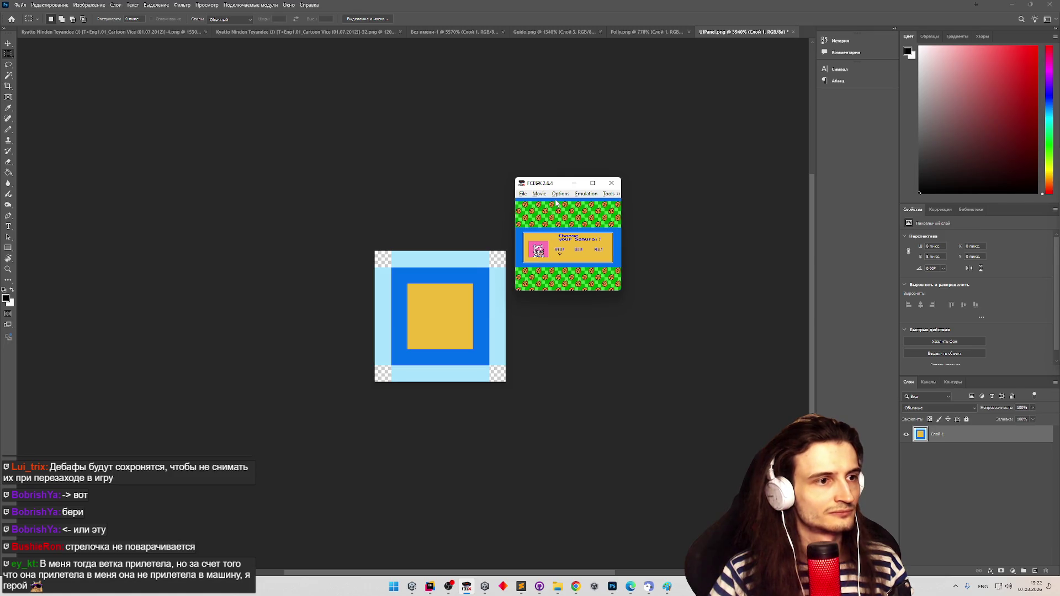
{"action": "key", "text": "Return"}
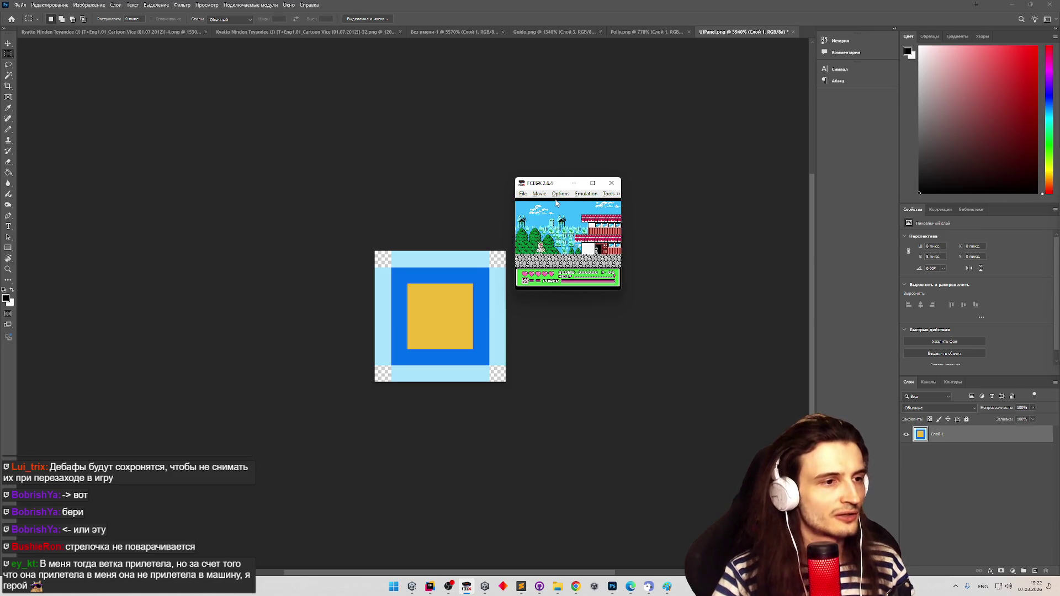
{"action": "key", "text": "Right"}
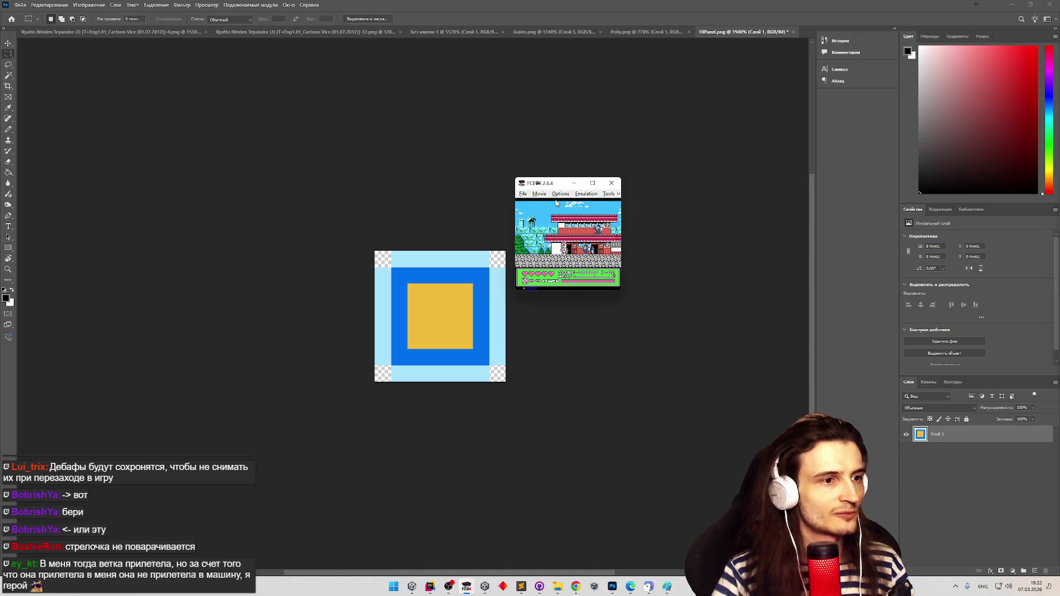
{"action": "key", "text": "period"}
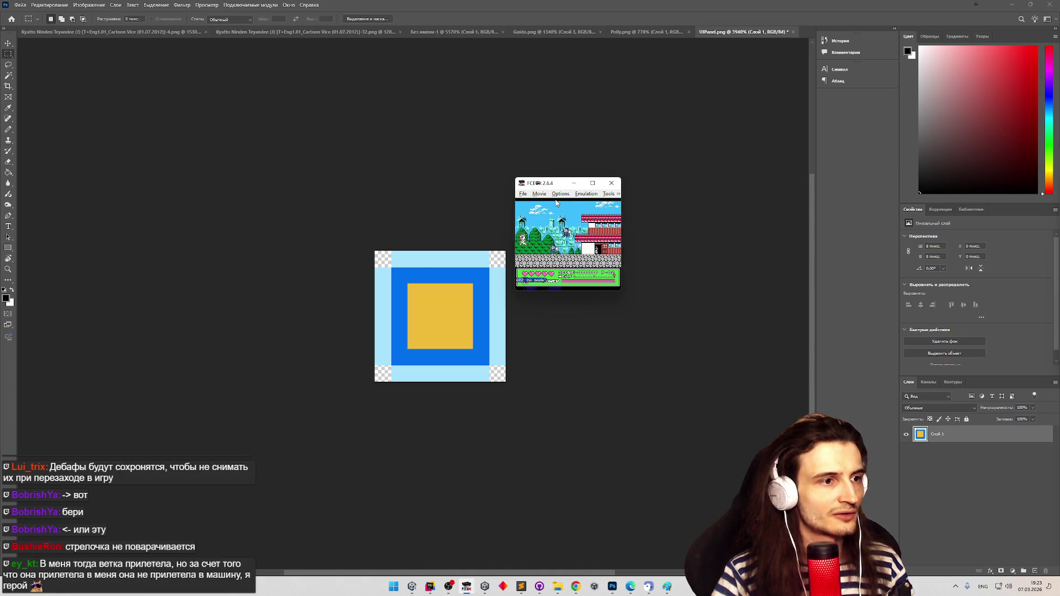
{"action": "key", "text": "Right"}
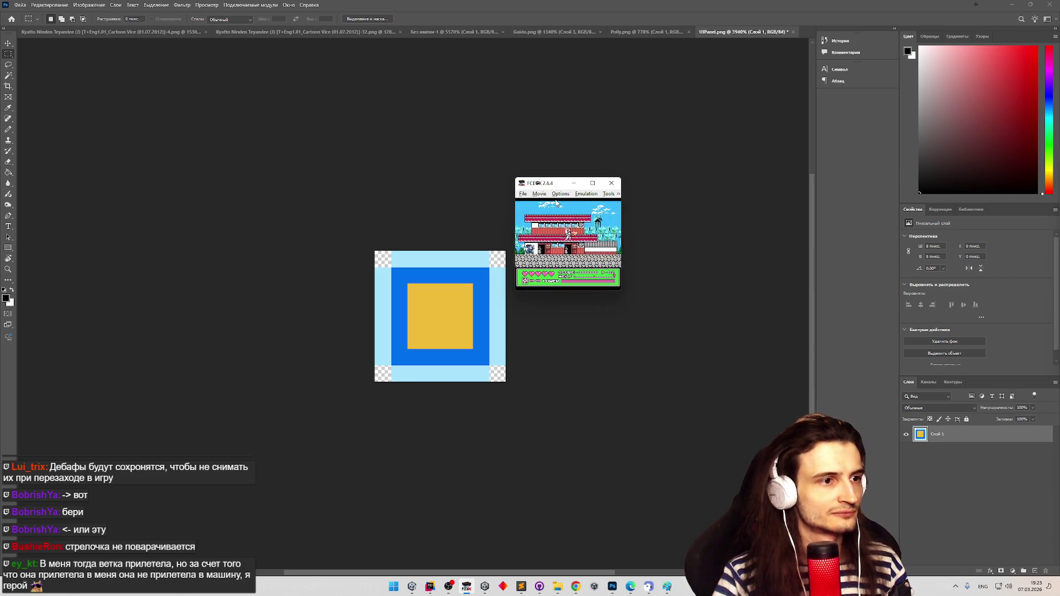
{"action": "key", "text": "Right"}
{"action": "key", "text": "Right"}
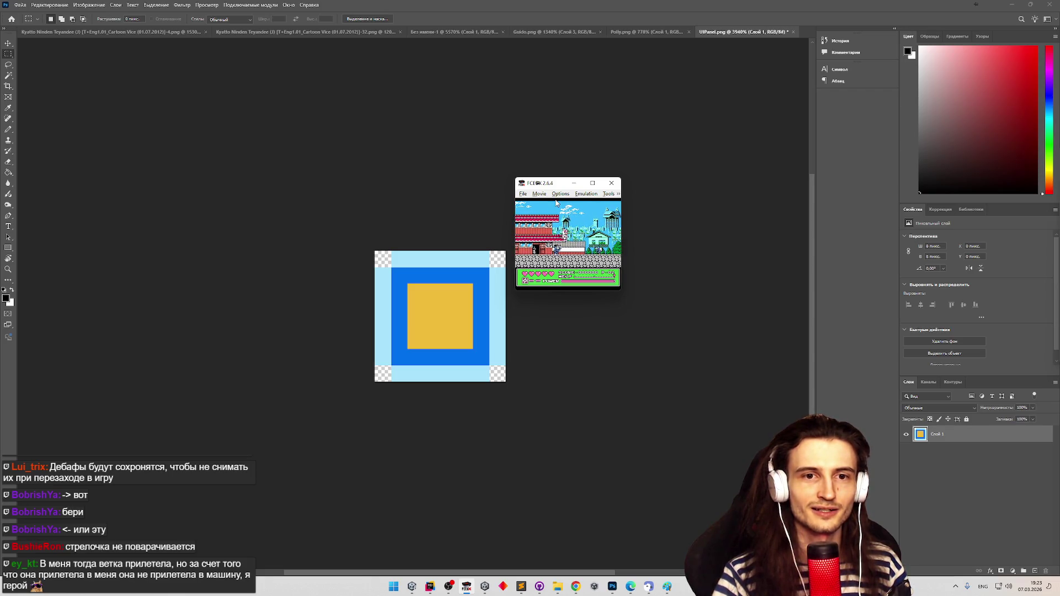
Browse the emulator menus and enlarge the game window to about triple size
{"action": "left_click", "coordinate": [545, 193]}
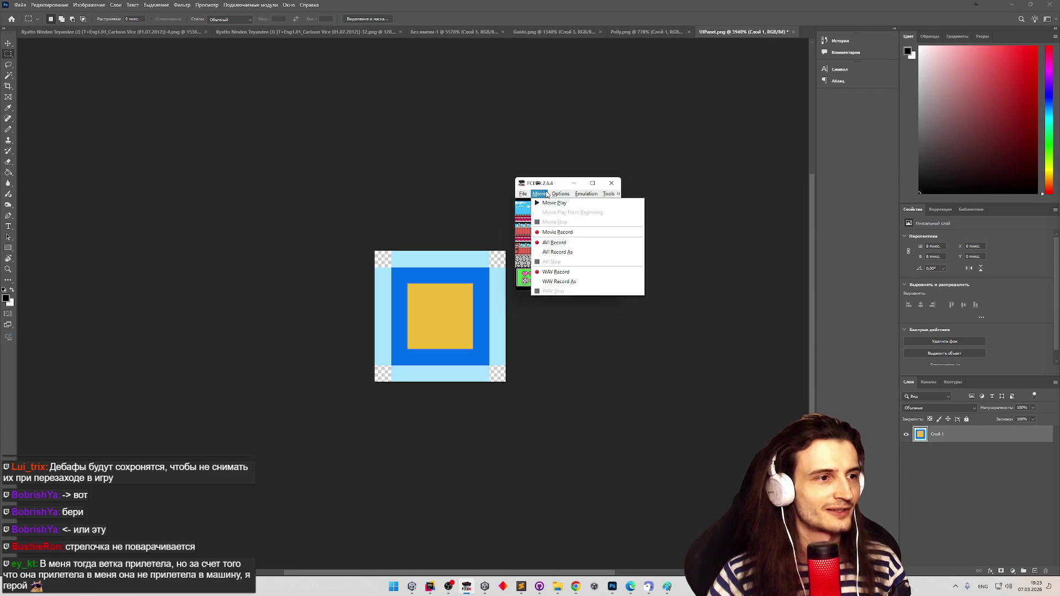
{"action": "left_click", "coordinate": [553, 194]}
{"action": "left_click", "coordinate": [538, 193]}
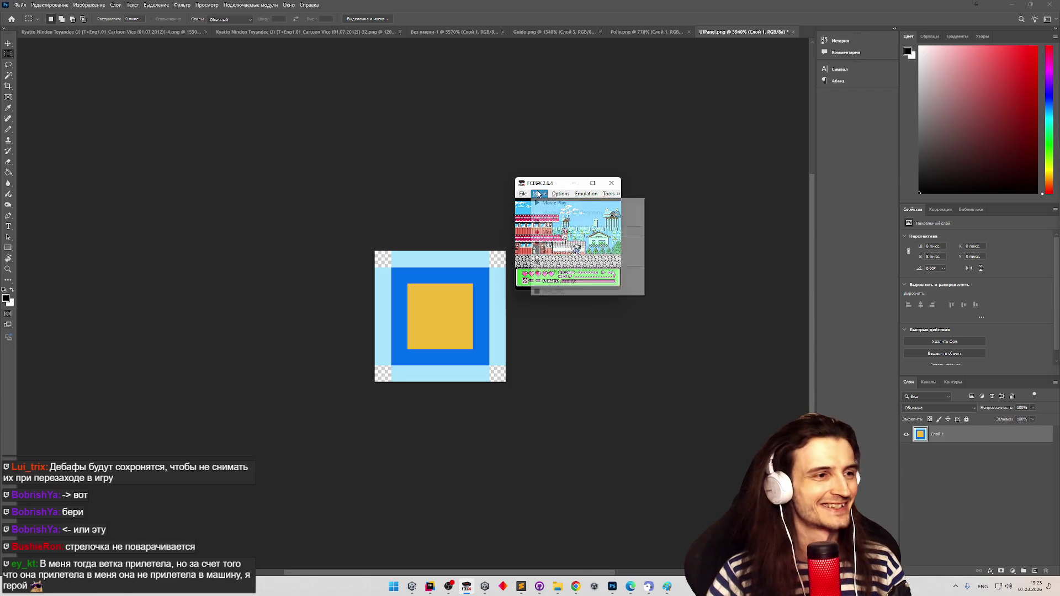
{"action": "left_click", "coordinate": [538, 193]}
{"action": "left_click", "coordinate": [560, 194]}
{"action": "left_click", "coordinate": [627, 294]}
{"action": "left_click", "coordinate": [628, 297]}
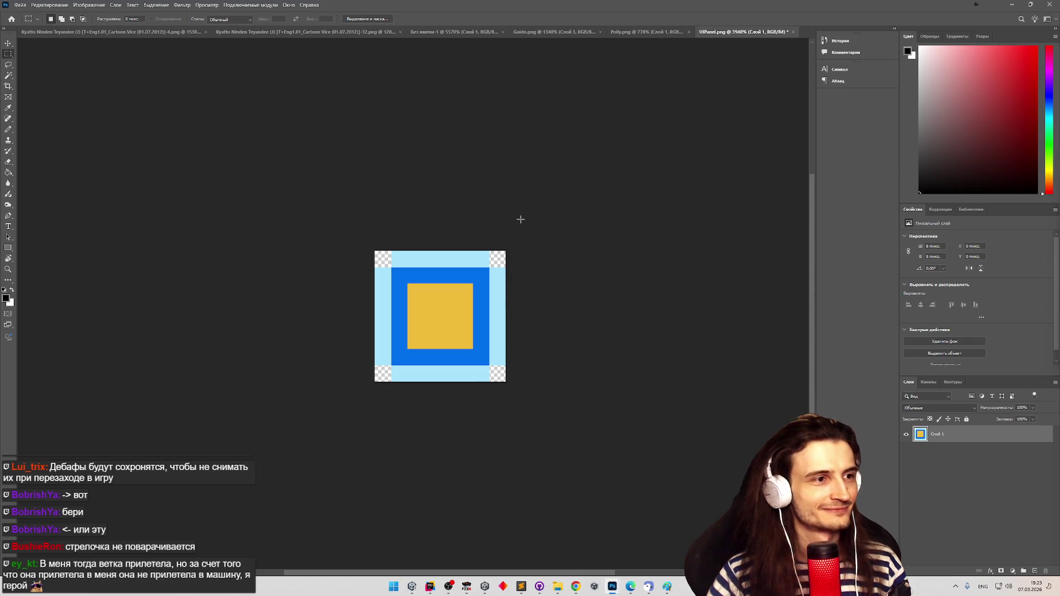
{"action": "left_click", "coordinate": [468, 585]}
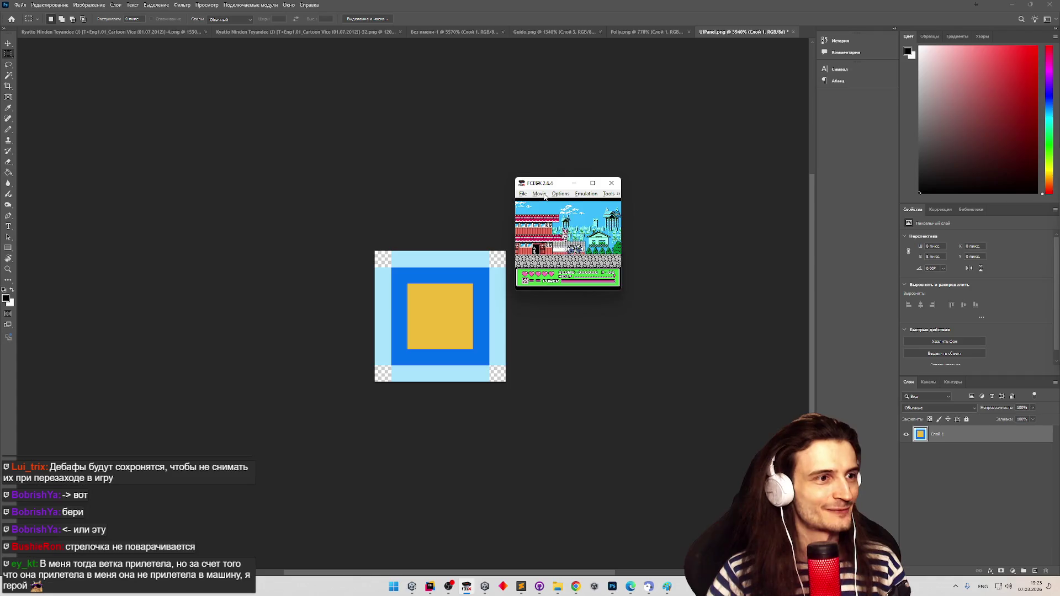
{"action": "left_click", "coordinate": [541, 194]}
{"action": "mouse_move", "coordinate": [639, 306]}
{"action": "left_click", "coordinate": [702, 316]}
Pause and resume, then jump the cat up onto and off the stone wall
{"action": "key", "text": "Right"}
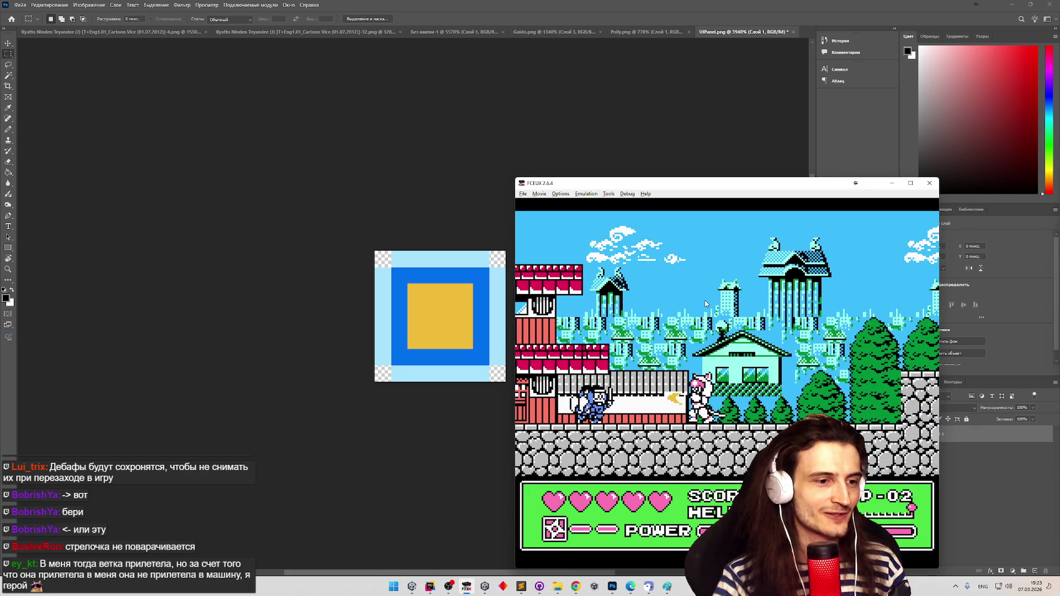
{"action": "key", "text": "Return"}
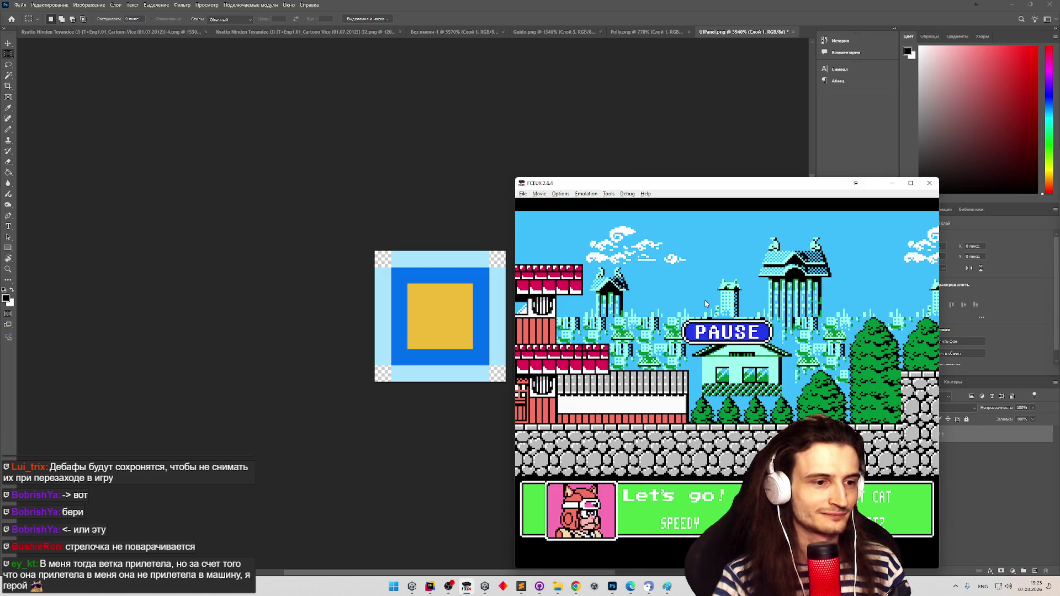
{"action": "key", "text": "Return"}
{"action": "key", "text": "Right"}
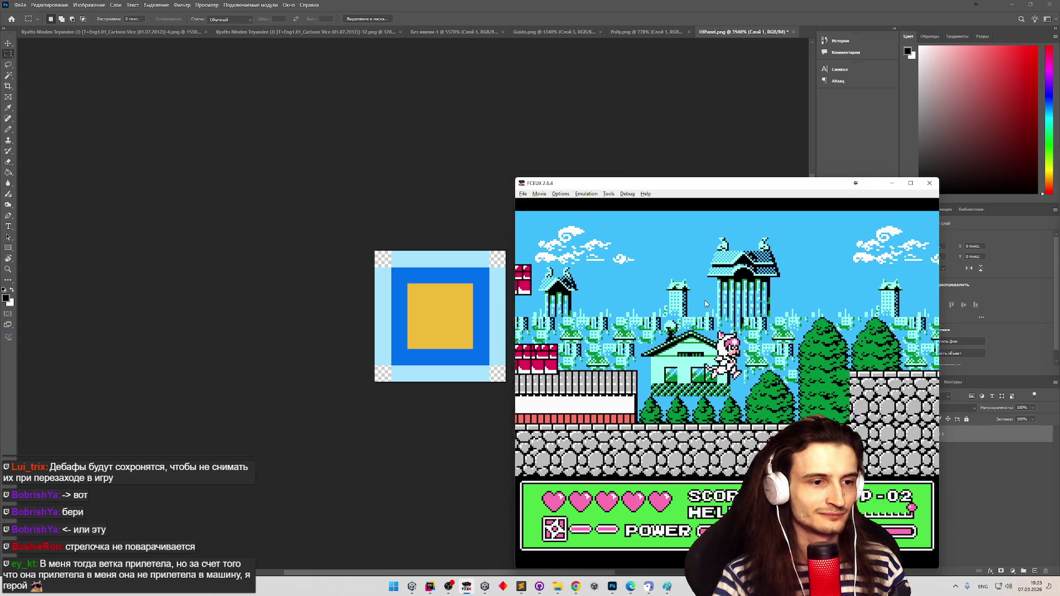
{"action": "key", "text": "Right"}
{"action": "key", "text": "f"}
{"action": "key", "text": "Right"}
{"action": "key", "text": "f"}
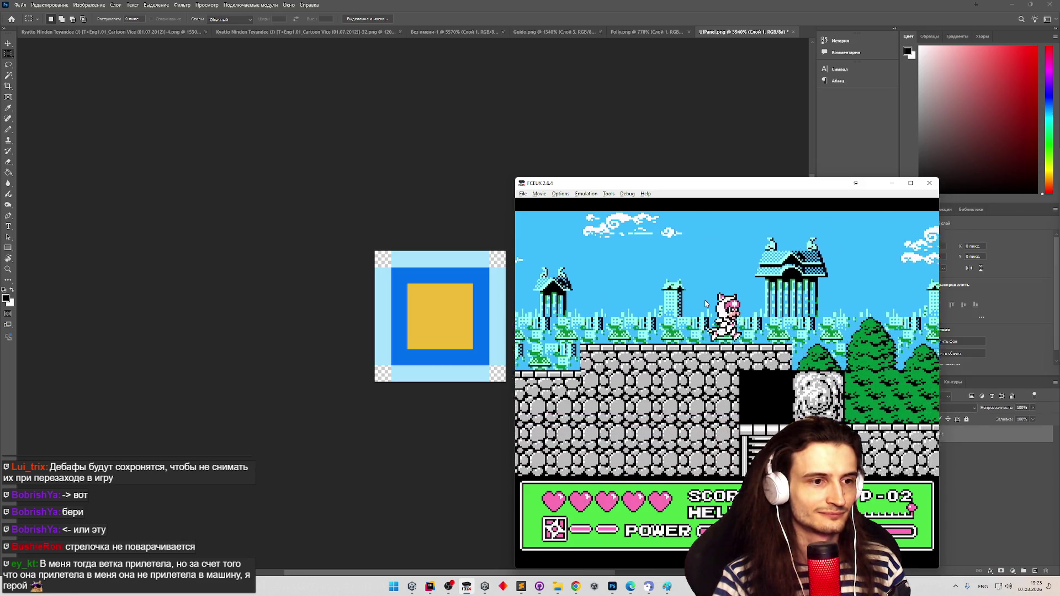
{"action": "key", "text": "Right"}
{"action": "key", "text": "f"}
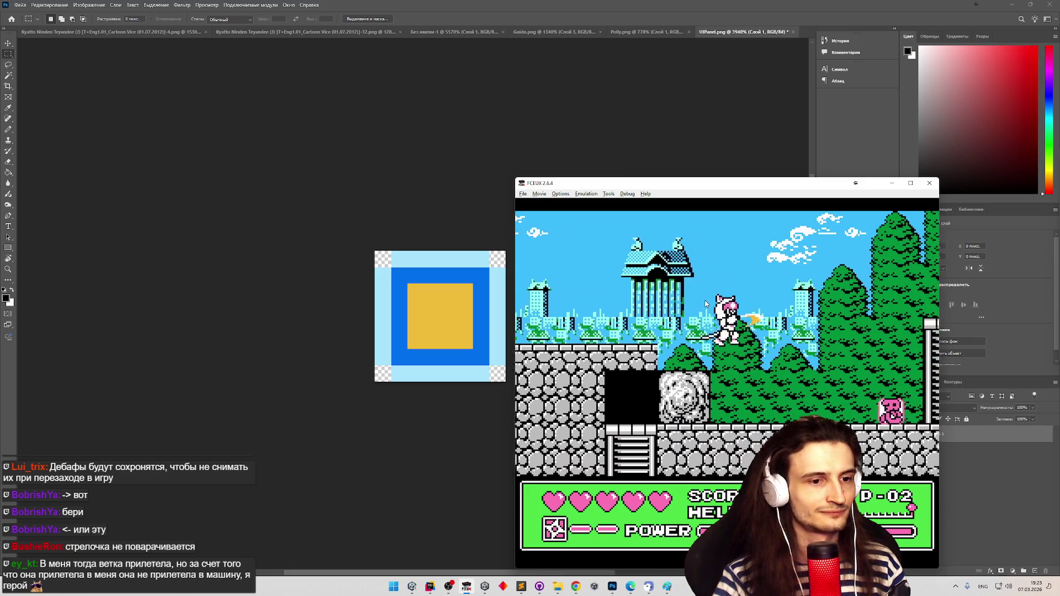
Advance right, jumping onto and down from the red-tiled roof, with a brief pause
{"action": "key", "text": "Right"}
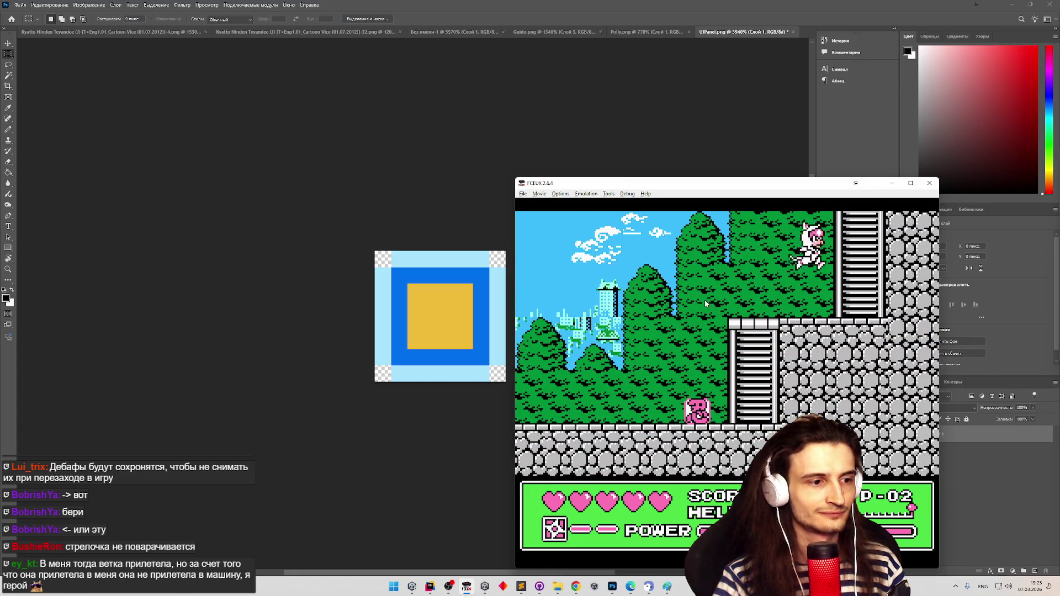
{"action": "key", "text": "Right"}
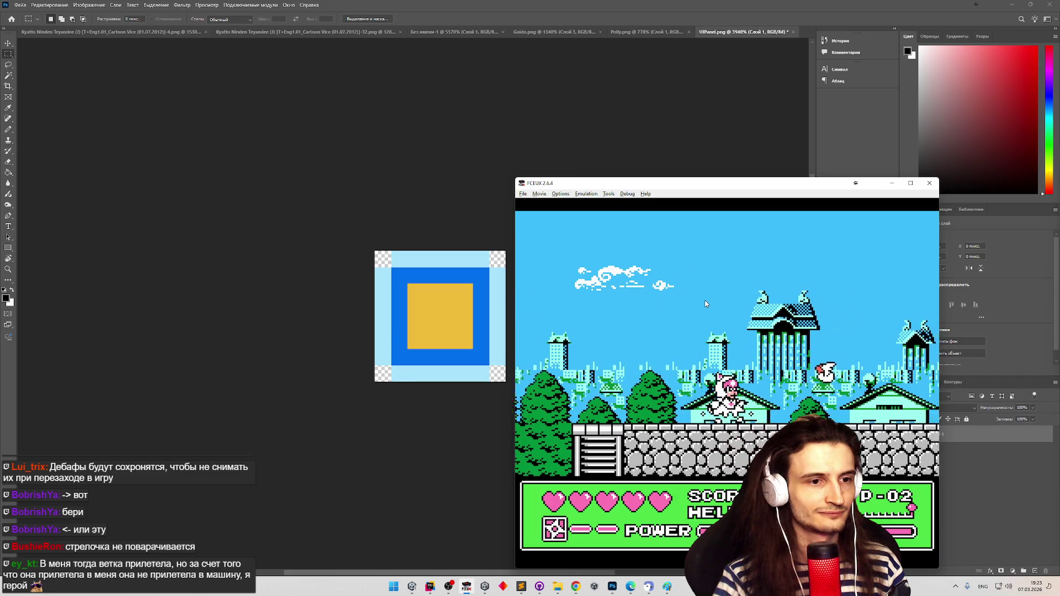
{"action": "key", "text": "Right"}
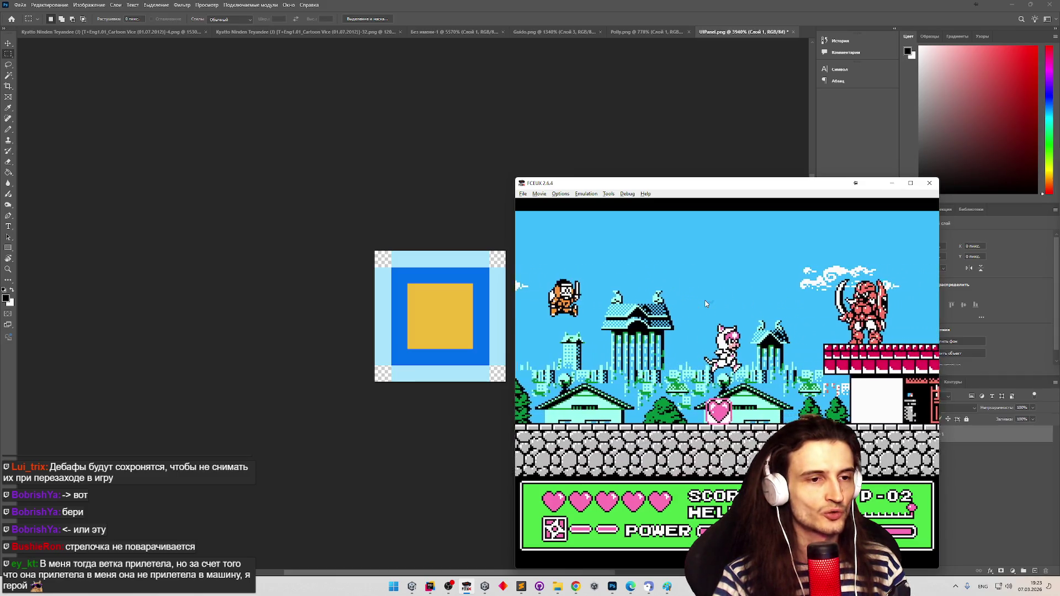
{"action": "key", "text": "f"}
{"action": "key", "text": "Right"}
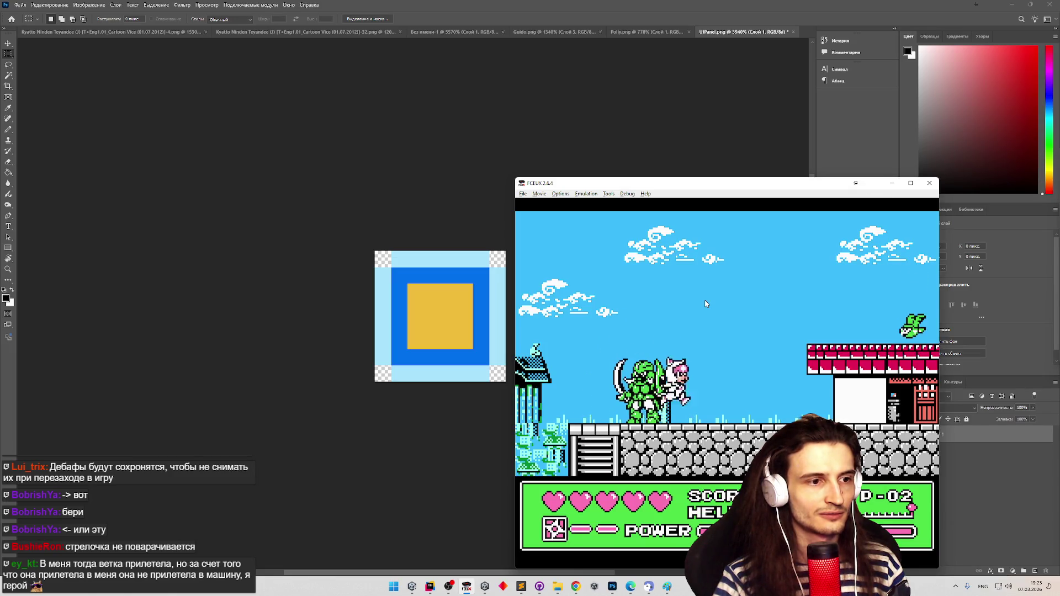
{"action": "key", "text": "Right"}
{"action": "key", "text": "f"}
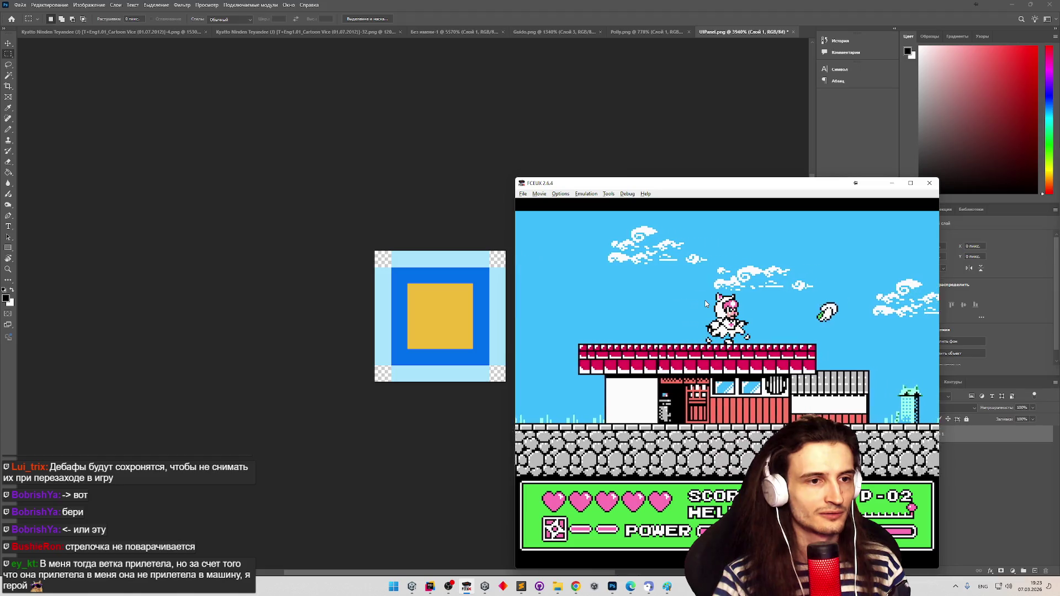
{"action": "key", "text": "Right"}
{"action": "key", "text": "f"}
{"action": "key", "text": "Right"}
{"action": "key", "text": "Return"}
{"action": "key", "text": "Return"}
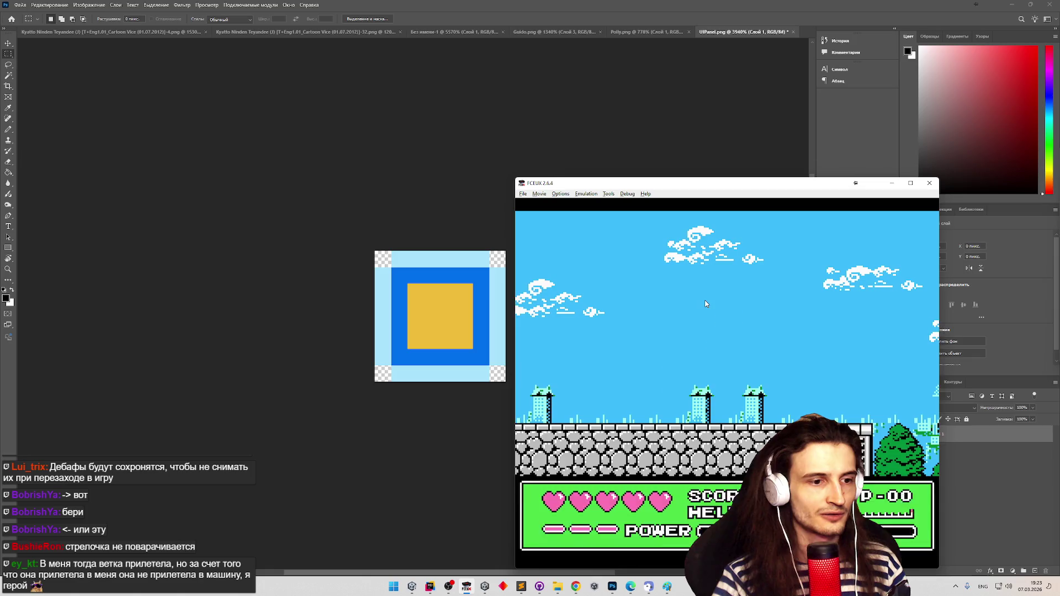
{"action": "key", "text": "Return"}
{"action": "key", "text": "Return"}
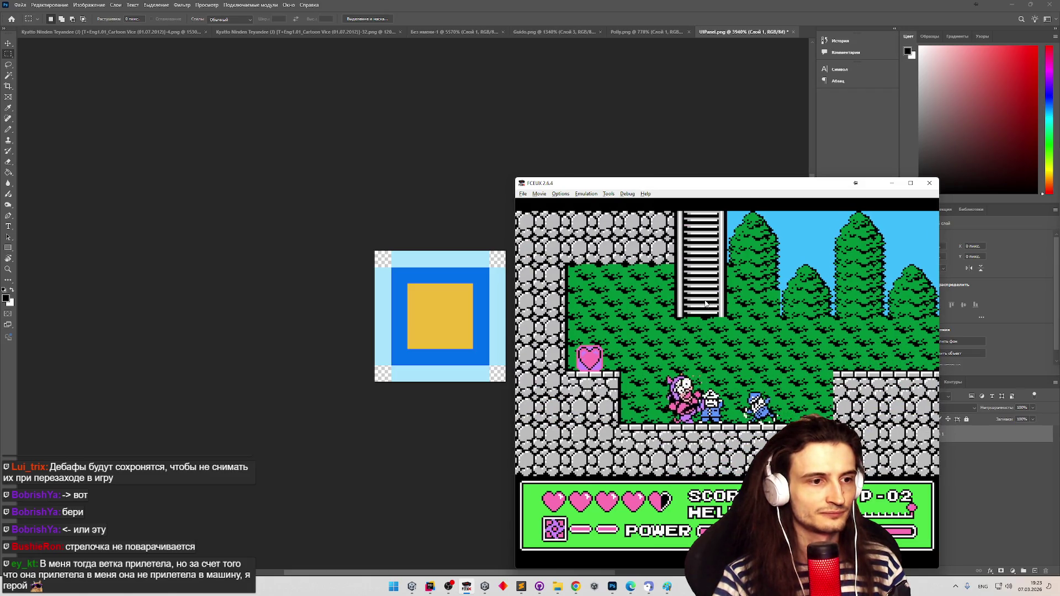
Enter the door into the blue cave, climb down the ladder and back outdoors
{"action": "key", "text": "Right"}
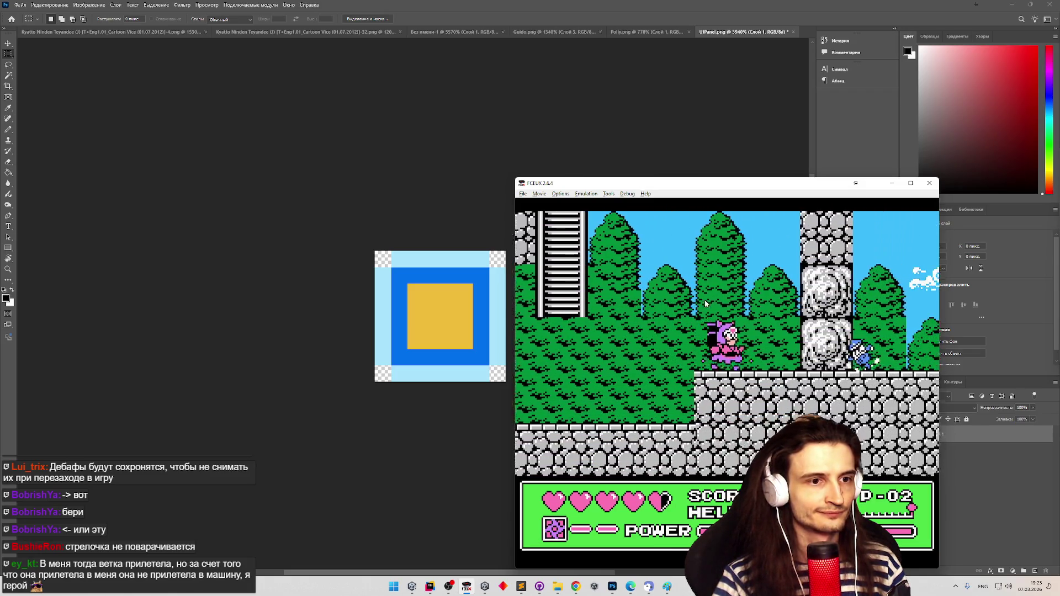
{"action": "key", "text": "Return"}
{"action": "key", "text": "Return"}
{"action": "key", "text": "Right"}
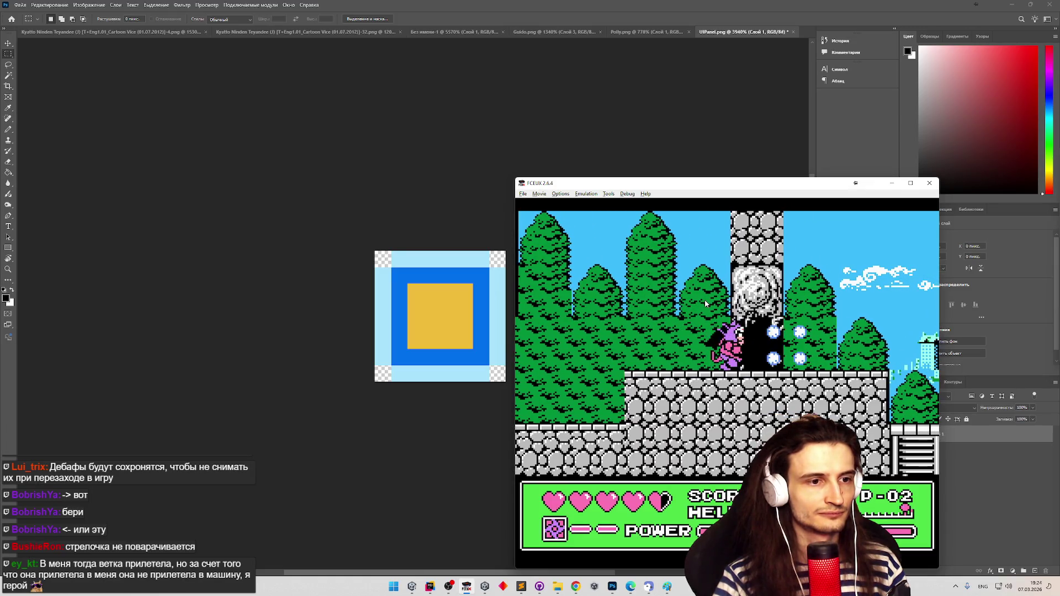
{"action": "key", "text": "Right"}
{"action": "key", "text": "Left"}
{"action": "key", "text": "Up"}
{"action": "key", "text": "Up"}
{"action": "key", "text": "Down"}
{"action": "key", "text": "Down"}
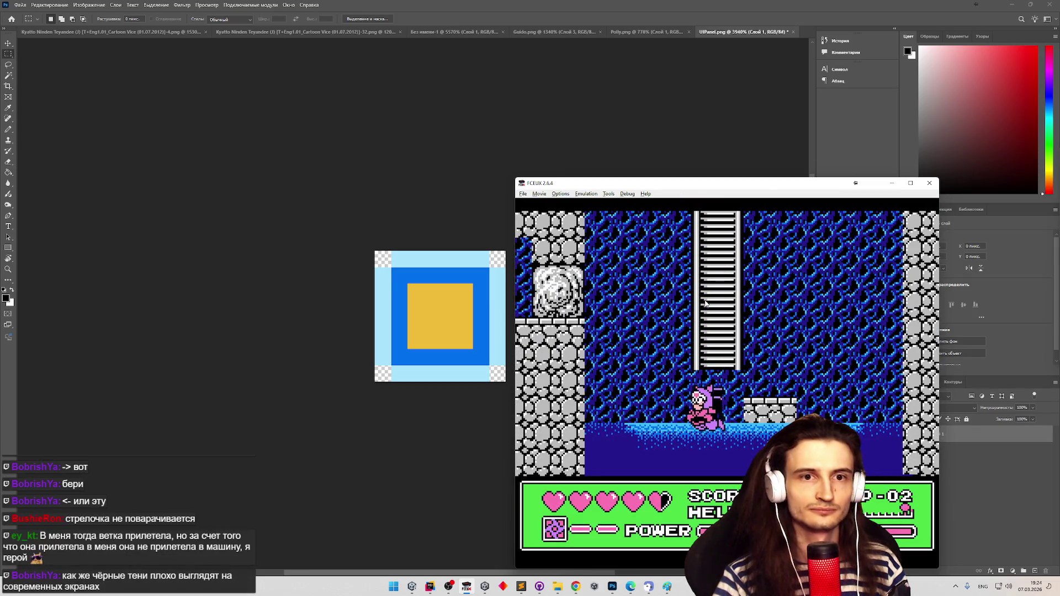
{"action": "key", "text": "Down"}
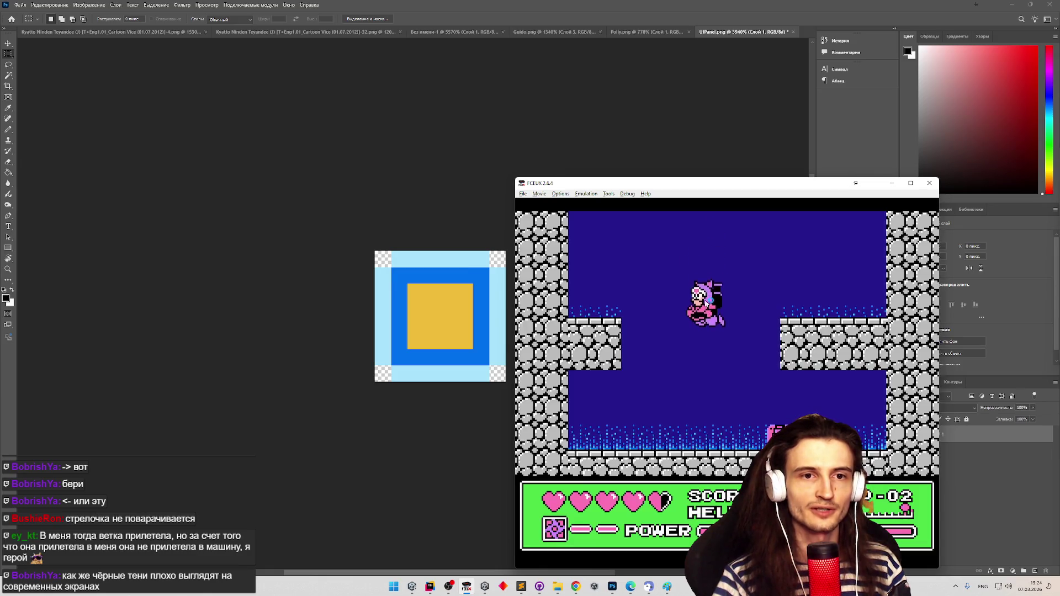
{"action": "key", "text": "Up"}
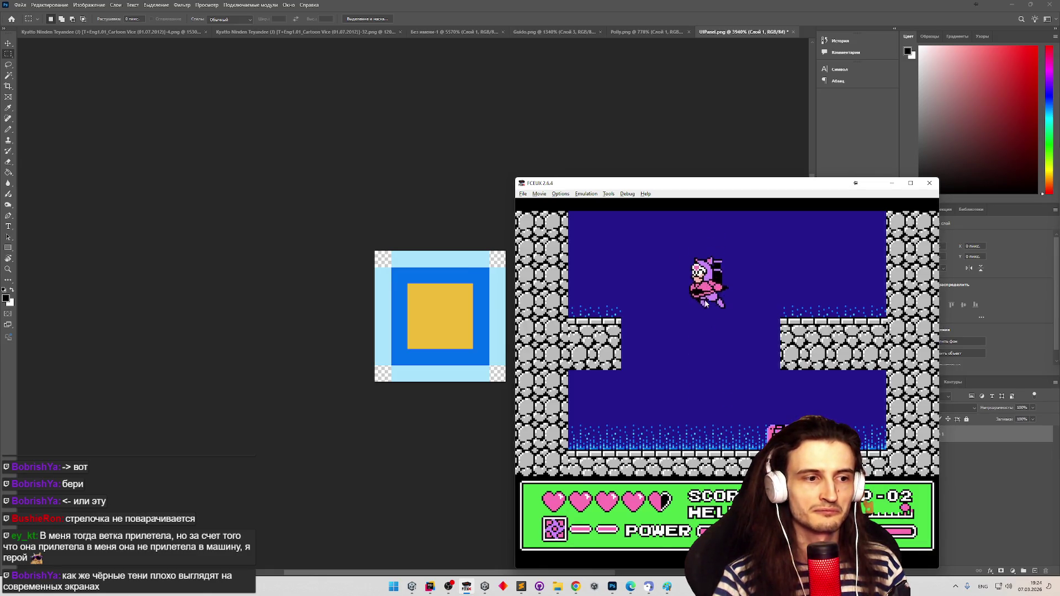
{"action": "key", "text": "Up"}
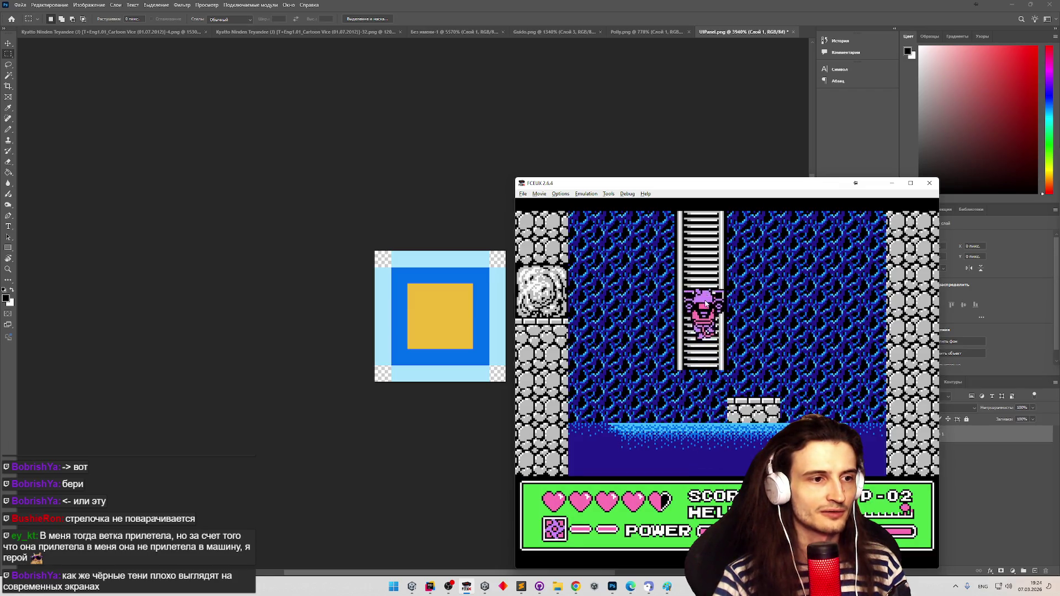
{"action": "key", "text": "Up"}
Run right past the castle wall to the penguin boss and jump at it
{"action": "key", "text": "Right"}
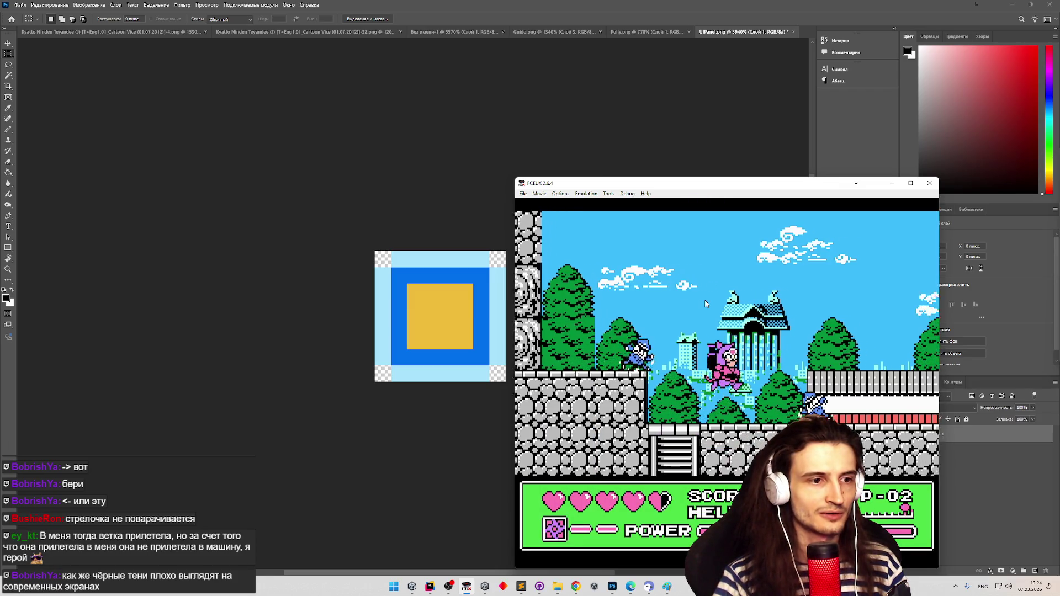
{"action": "key", "text": "Right"}
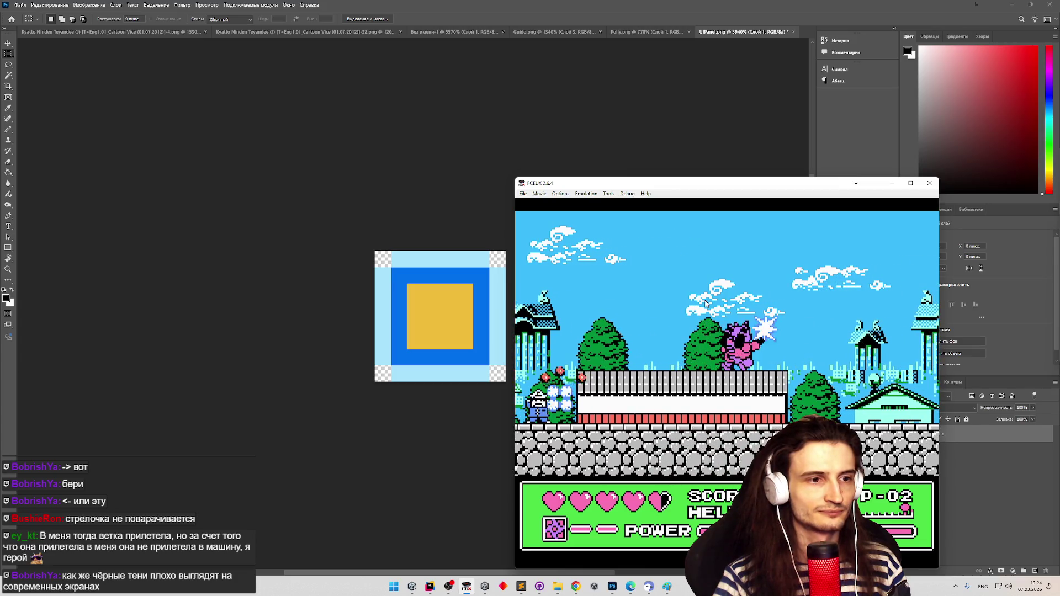
{"action": "key", "text": "Right"}
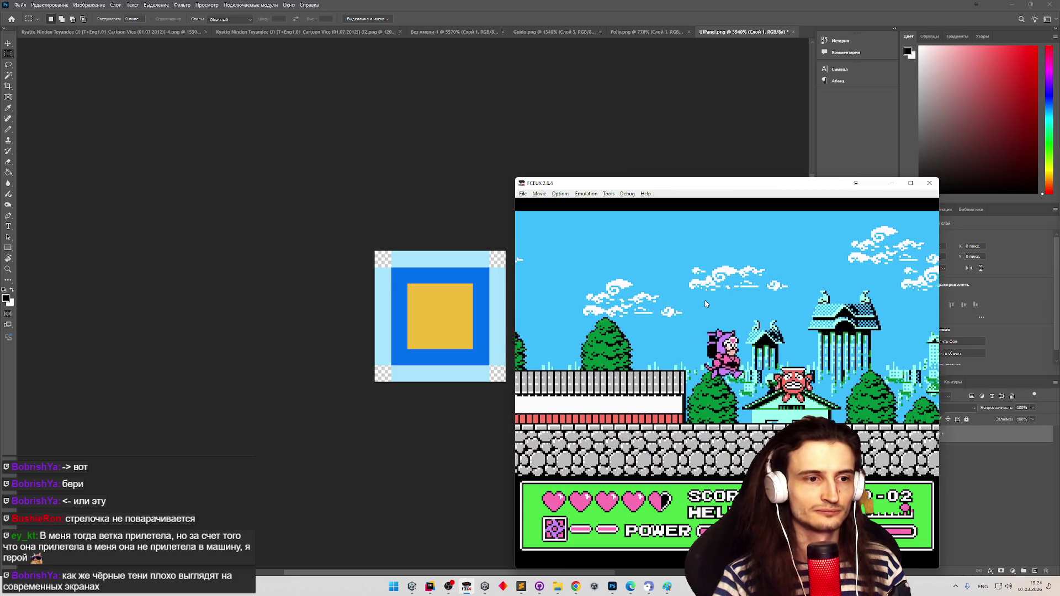
{"action": "key", "text": "Right"}
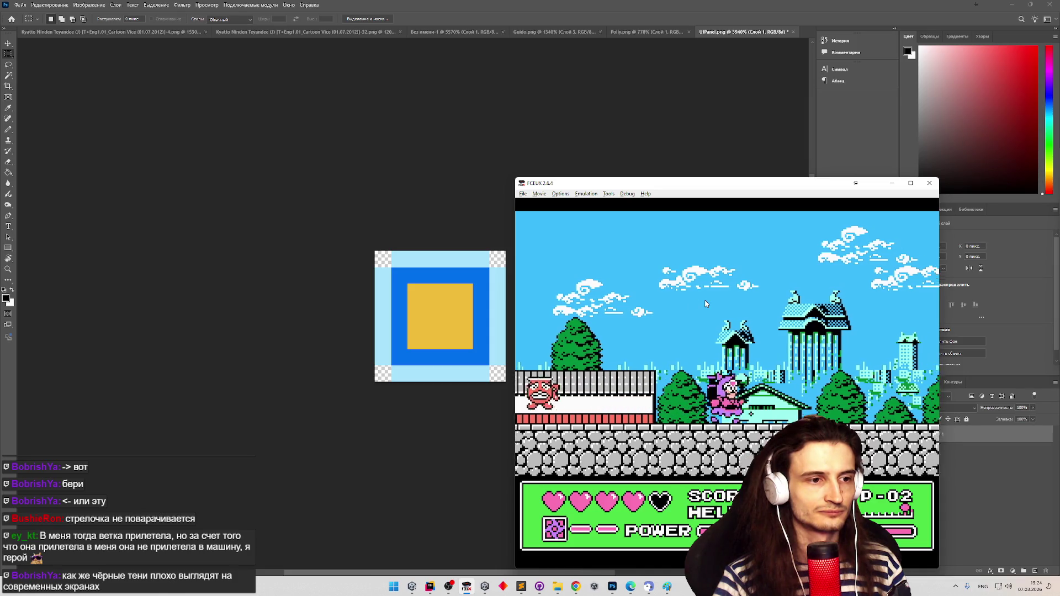
{"action": "key", "text": "Right"}
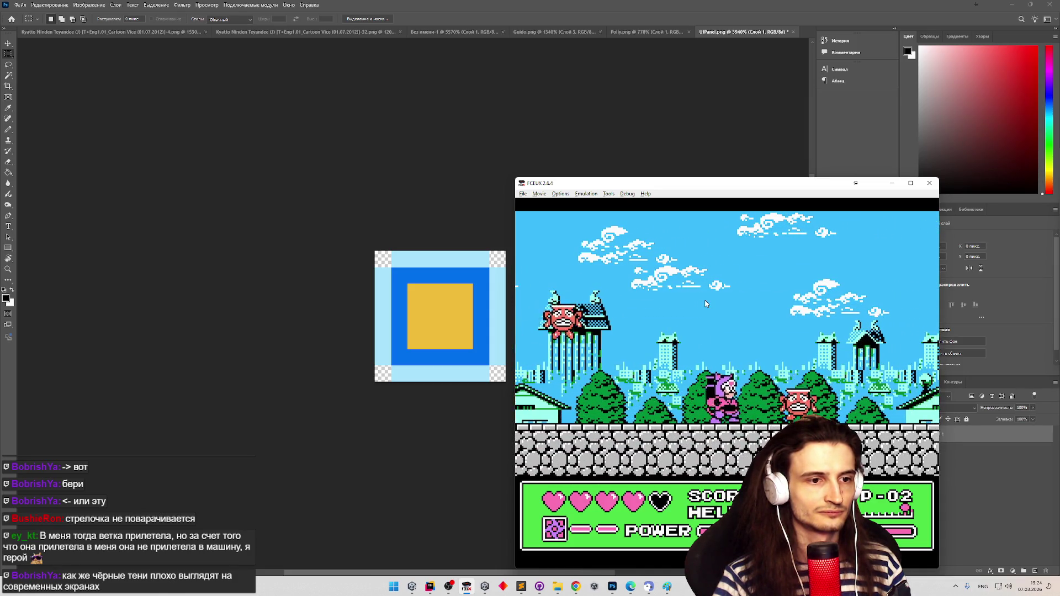
{"action": "key", "text": "Right"}
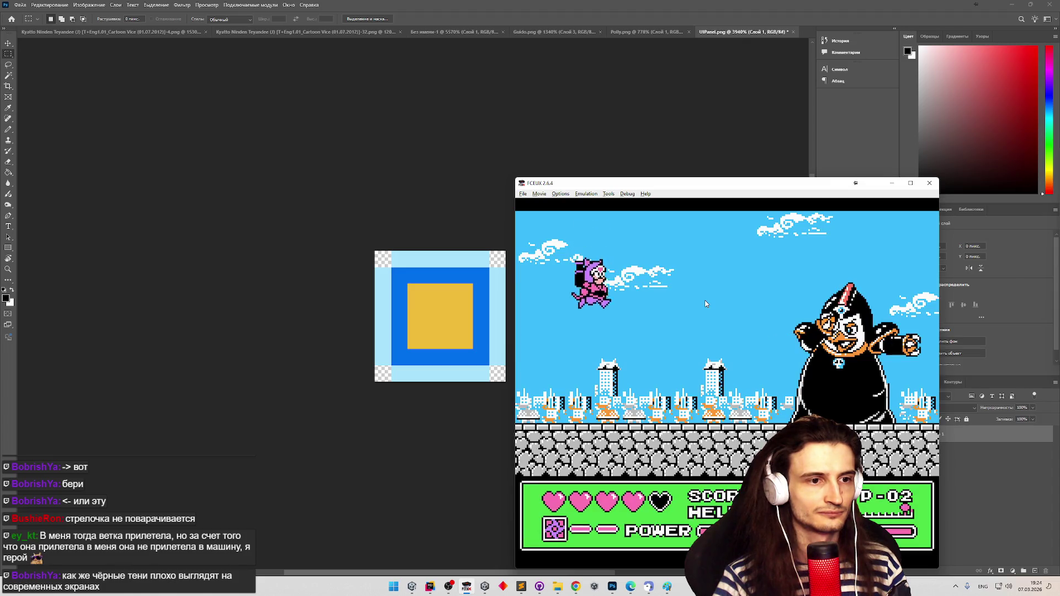
{"action": "key", "text": "Right"}
{"action": "key", "text": "f"}
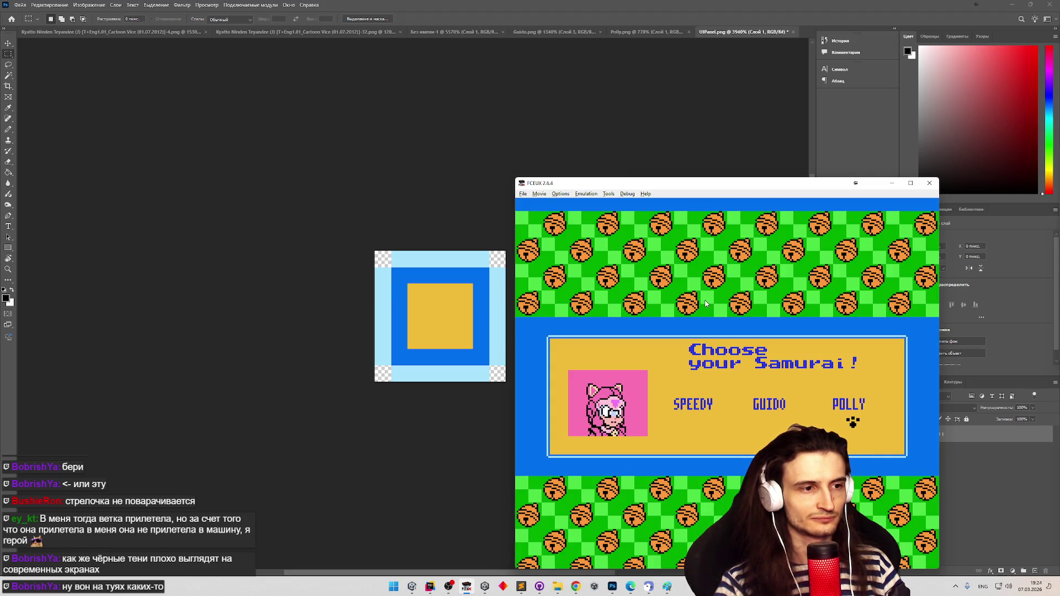
Start the level as Polly, then walk right and jump onto and off the stone platform
{"action": "key", "text": "Return"}
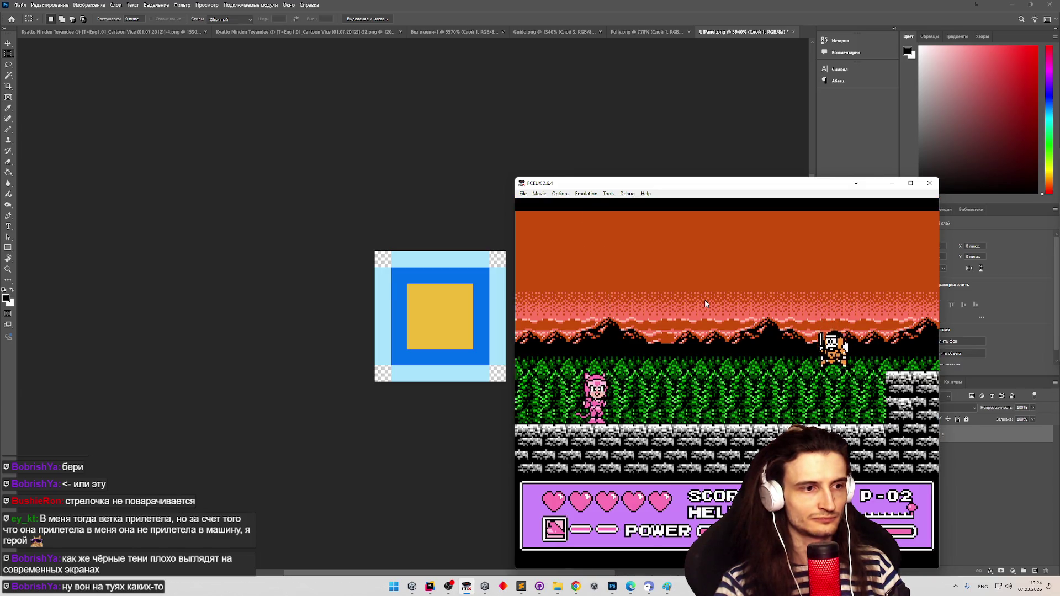
{"action": "key", "text": "Right"}
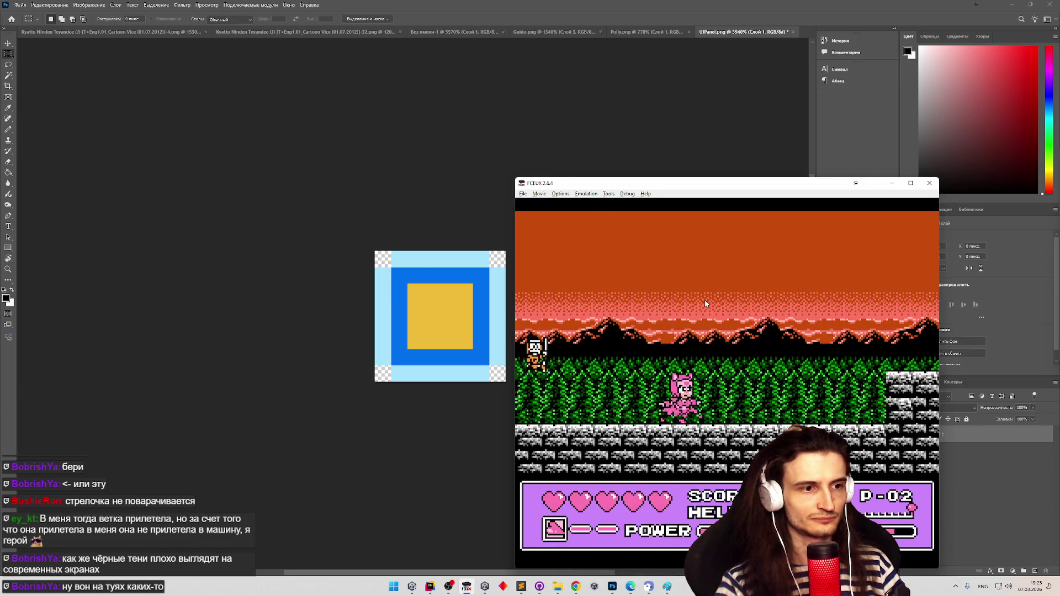
{"action": "key", "text": "f"}
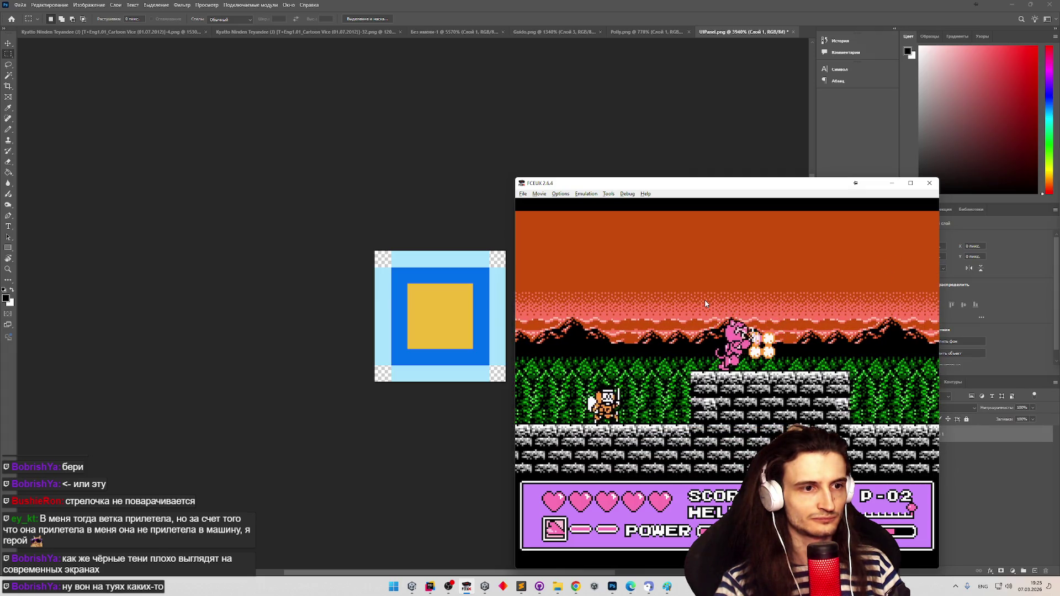
{"action": "key", "text": "f"}
{"action": "key", "text": "Right"}
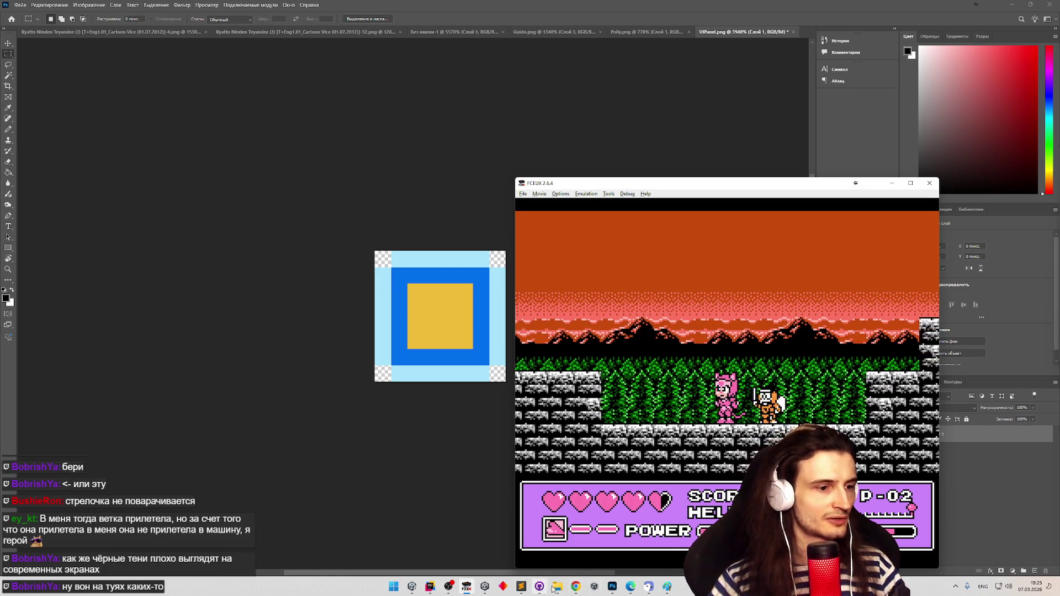
{"action": "left_click", "coordinate": [574, 586]}
Open the saved Kyatto Ninden Teyandee page on The Spriters Resource from the bookmarks
{"action": "left_click", "coordinate": [574, 586]}
{"action": "left_click", "coordinate": [574, 586]}
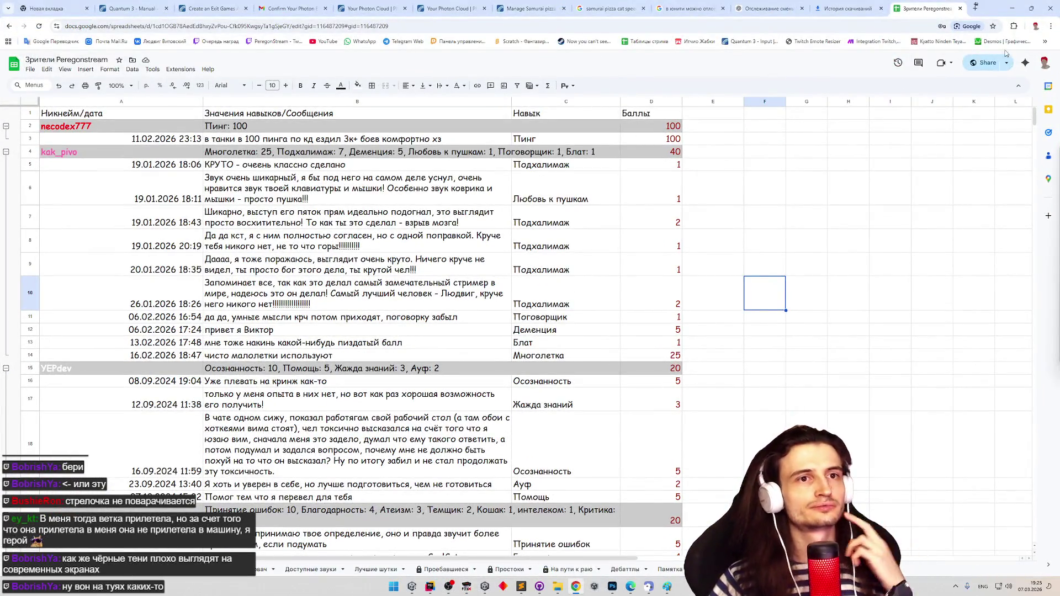
{"action": "left_click", "coordinate": [1044, 42]}
{"action": "left_click", "coordinate": [841, 84]}
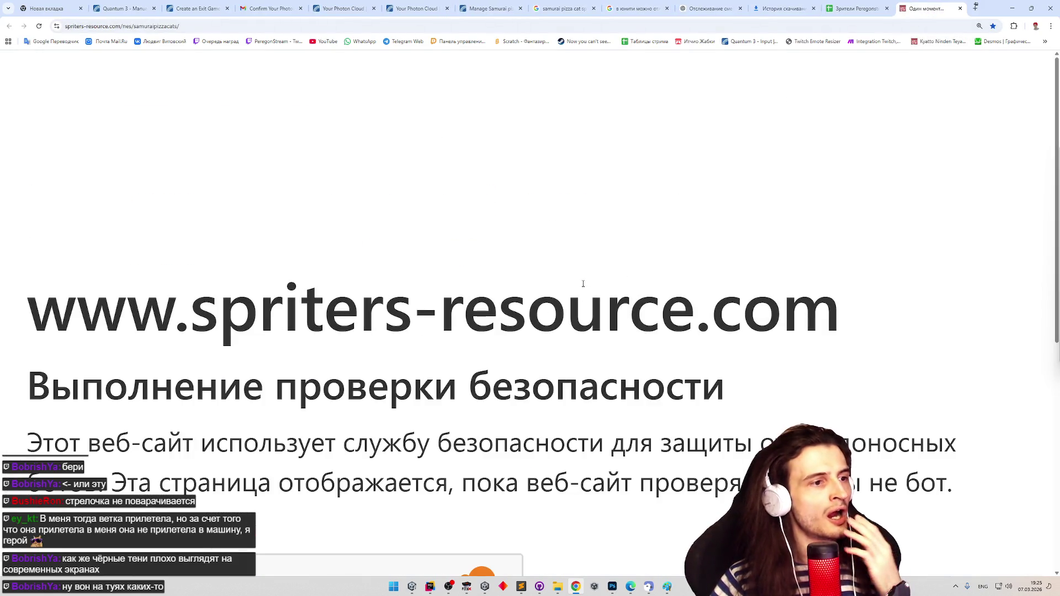
{"action": "scroll", "coordinate": [576, 273], "scroll_direction": "down", "scroll_amount": 5}
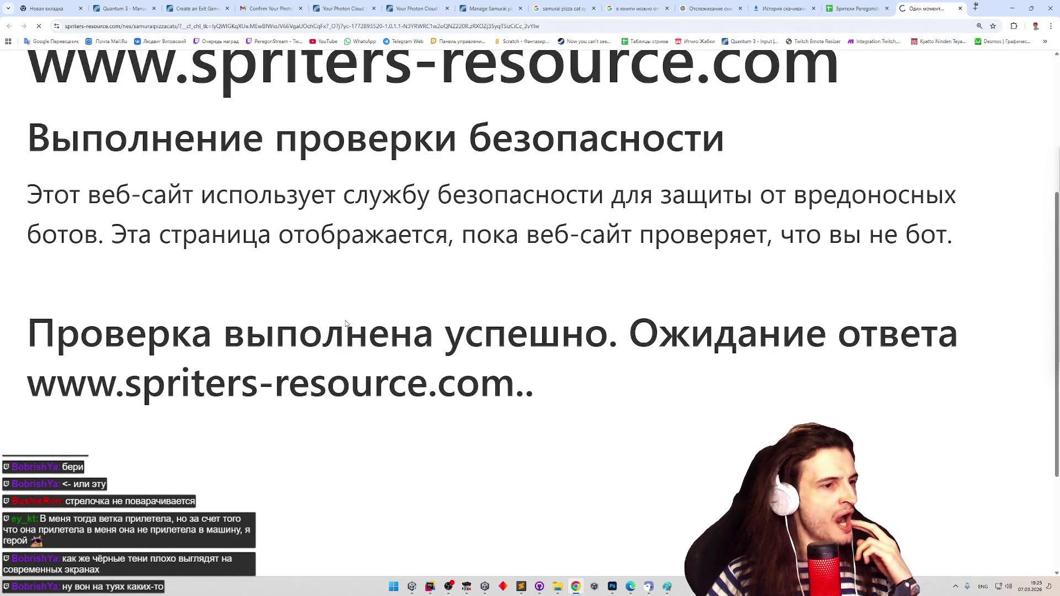
{"action": "scroll", "coordinate": [392, 288], "scroll_direction": "down", "scroll_amount": 1}
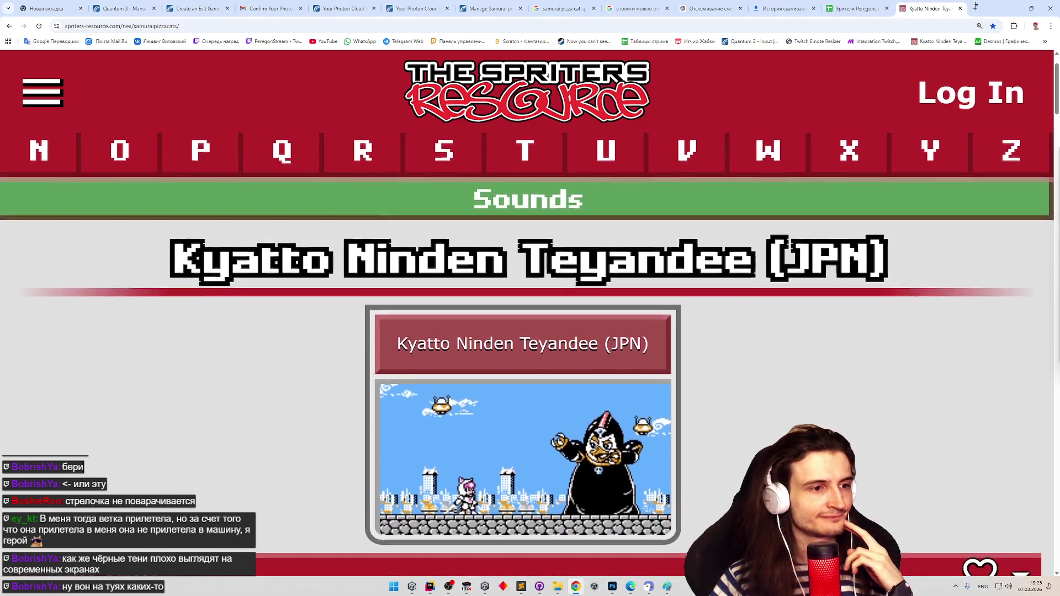
{"action": "scroll", "coordinate": [527, 354], "scroll_direction": "down", "scroll_amount": 5}
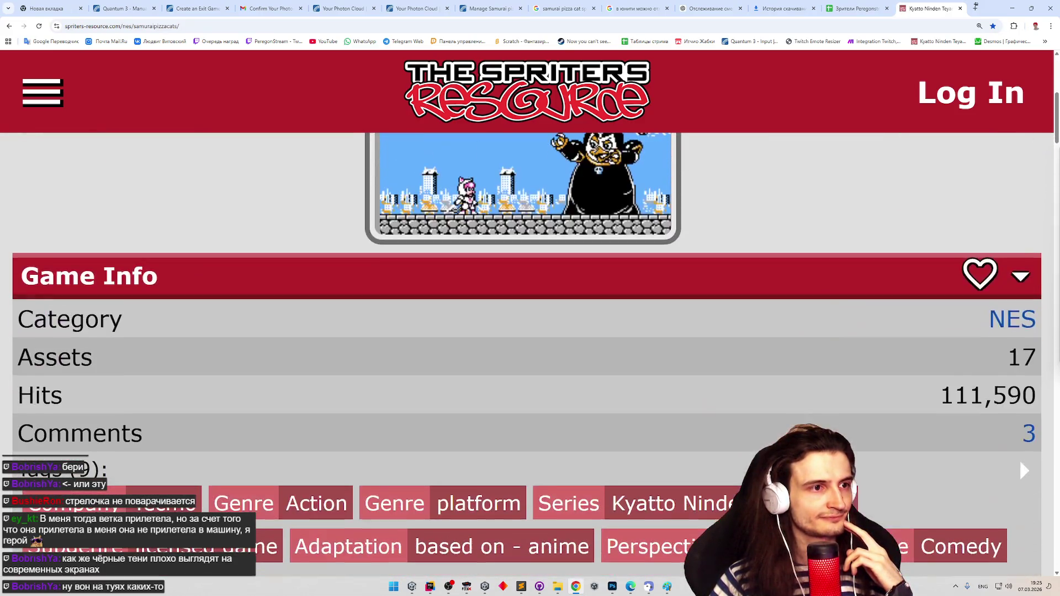
{"action": "scroll", "coordinate": [527, 353], "scroll_direction": "down", "scroll_amount": 10}
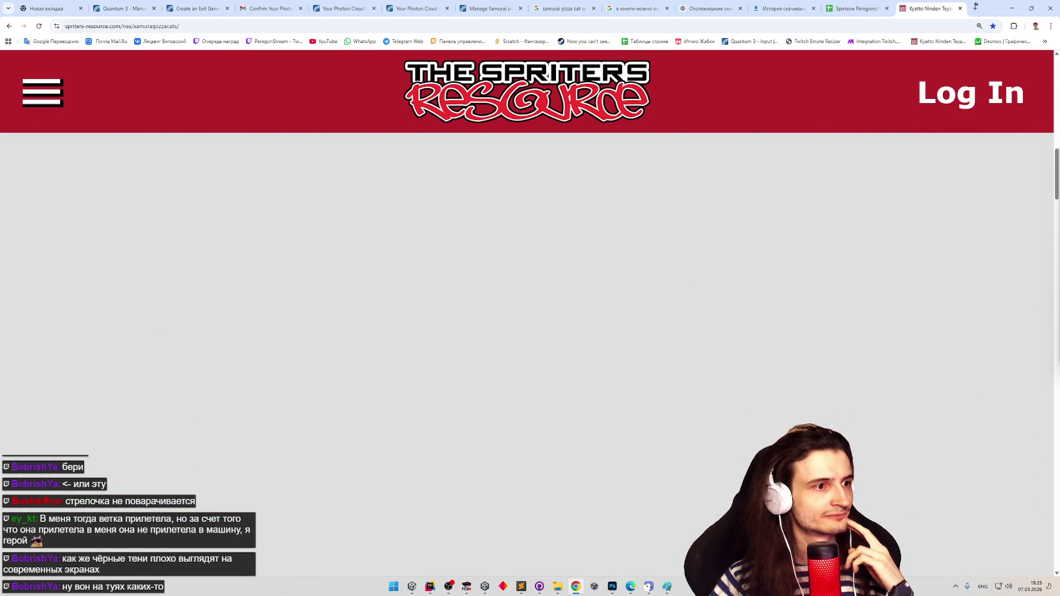
{"action": "scroll", "coordinate": [757, 104], "scroll_direction": "up", "scroll_amount": 15}
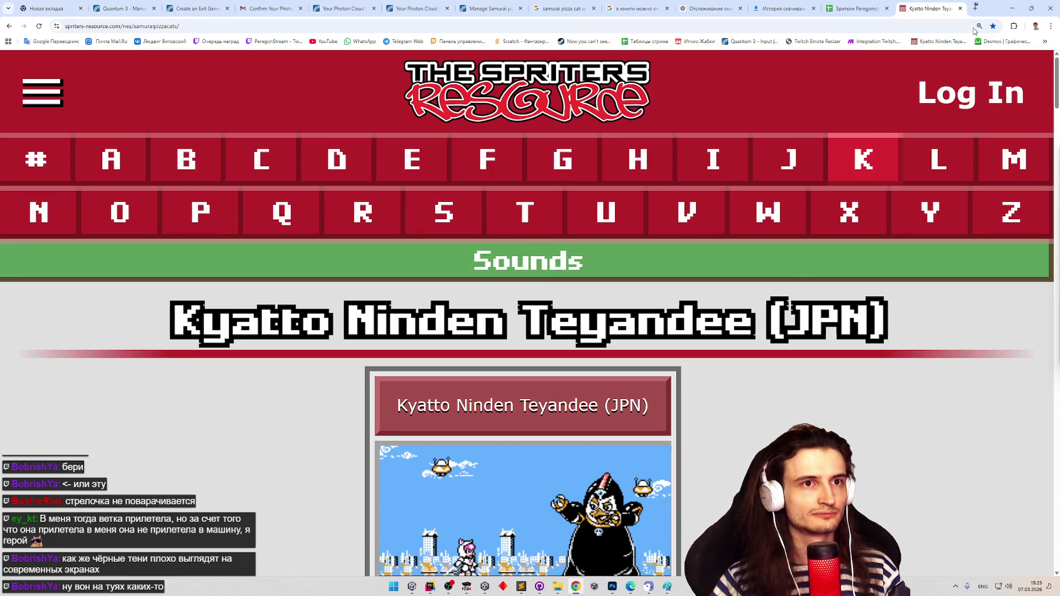
Reset zoom to 100% and open Bosses, Pappilier-1, Doctor Purple, Enemies 1 and The Rude Noise in new tabs
{"action": "left_click", "coordinate": [976, 45]}
{"action": "scroll", "coordinate": [678, 332], "scroll_direction": "down", "scroll_amount": 5}
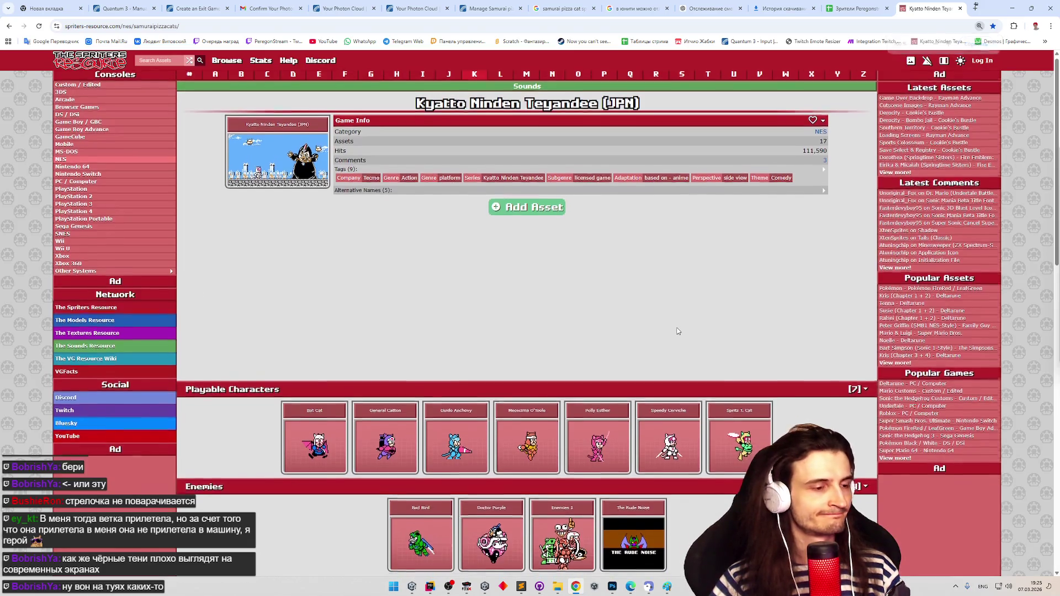
{"action": "scroll", "coordinate": [520, 373], "scroll_direction": "down", "scroll_amount": 3}
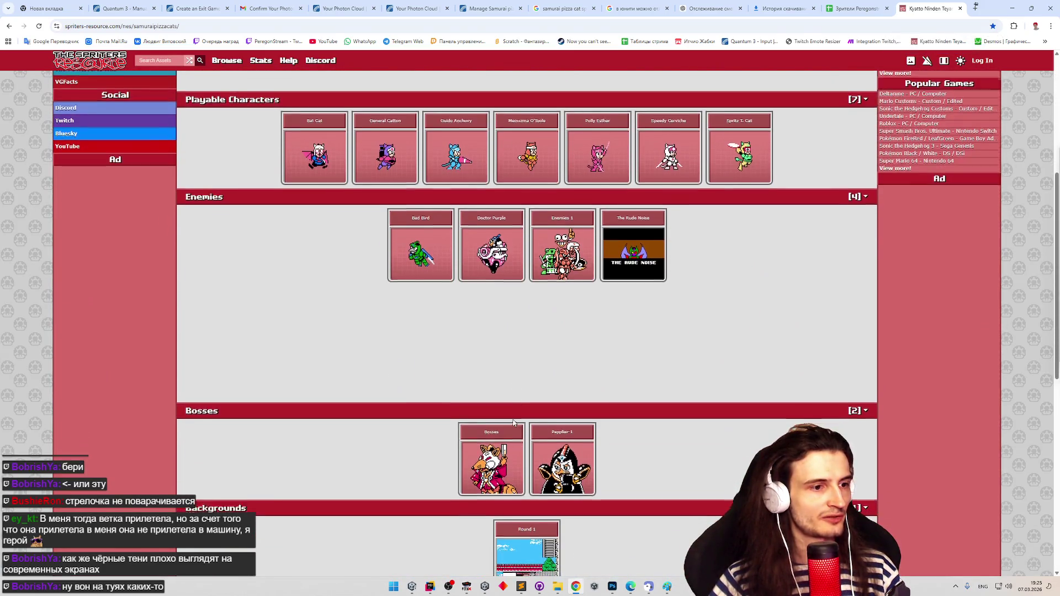
{"action": "scroll", "coordinate": [513, 423], "scroll_direction": "down", "scroll_amount": 1}
{"action": "middle_click", "coordinate": [492, 411]}
{"action": "middle_click", "coordinate": [562, 412]}
{"action": "middle_click", "coordinate": [562, 199]}
{"action": "middle_click", "coordinate": [562, 199]}
{"action": "middle_click", "coordinate": [633, 205]}
{"action": "scroll", "coordinate": [632, 246], "scroll_direction": "up", "scroll_amount": 2}
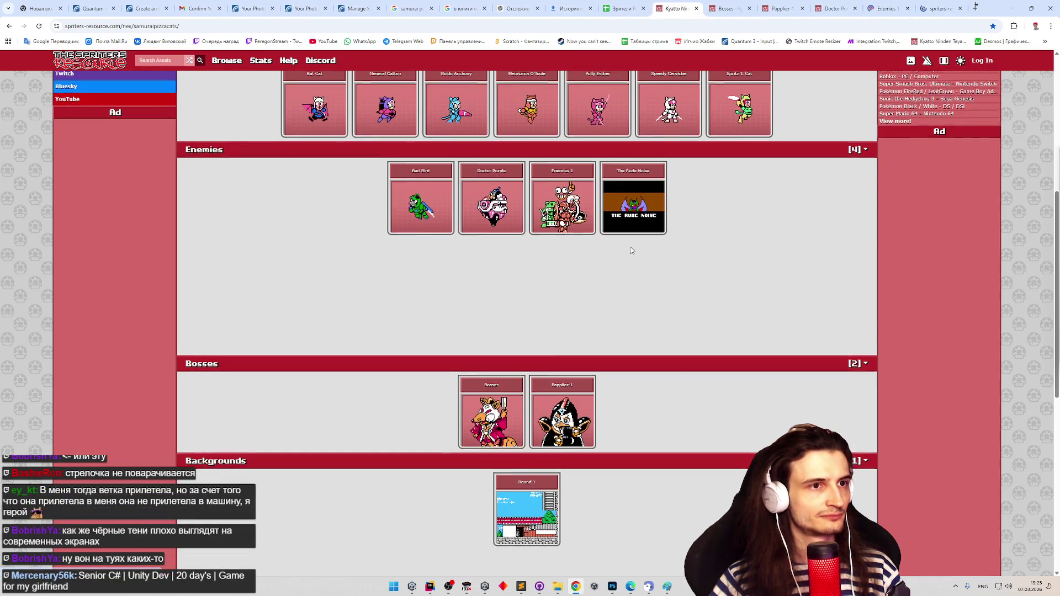
Open the Bat Cat, General Catton, Guido Anchovy, Meowzma O'Toole, Polly Esther, Speedy Cerviche, Spritz T. Cat sheets and YouTube in new tabs
{"action": "middle_click", "coordinate": [333, 203]}
{"action": "middle_click", "coordinate": [385, 191]}
{"action": "middle_click", "coordinate": [456, 191]}
{"action": "middle_click", "coordinate": [527, 191]}
{"action": "middle_click", "coordinate": [597, 191]}
{"action": "middle_click", "coordinate": [653, 190]}
{"action": "middle_click", "coordinate": [722, 189]}
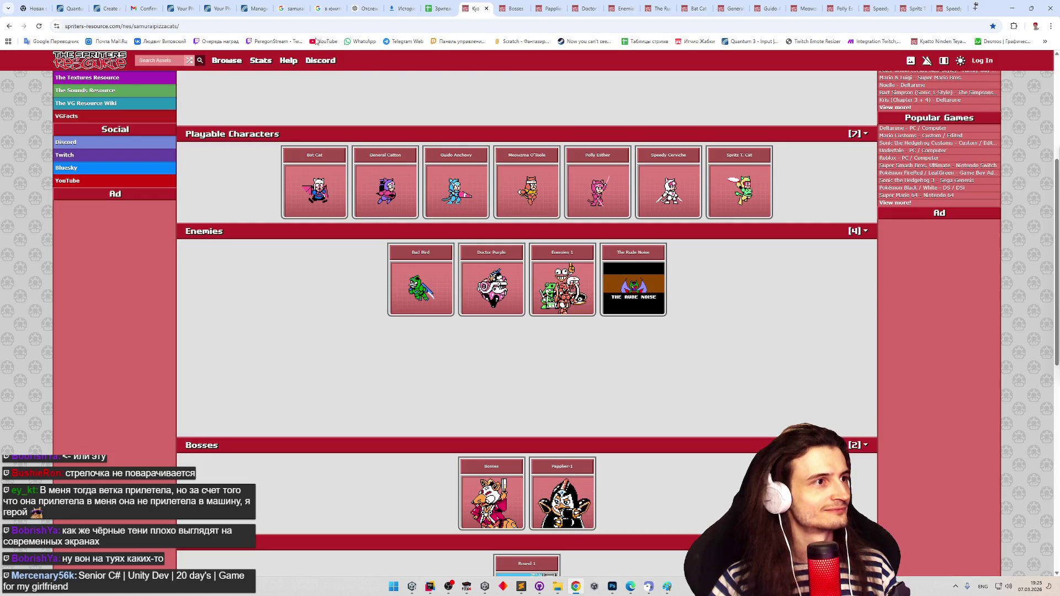
{"action": "middle_click", "coordinate": [316, 42]}
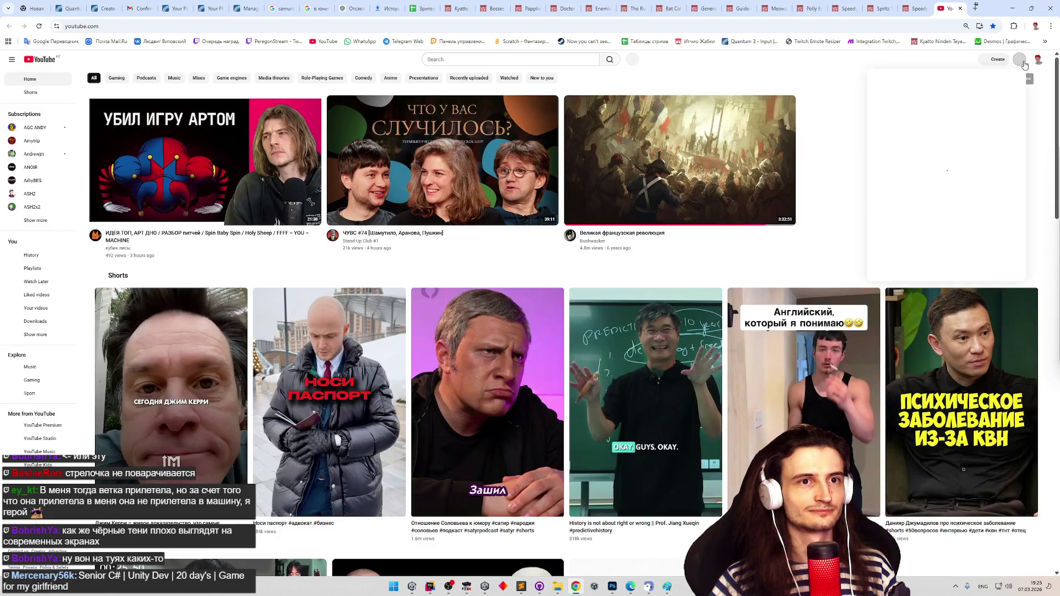
Open the live stream dashboard in YouTube Studio via Create > Go live
{"action": "left_click", "coordinate": [1022, 61]}
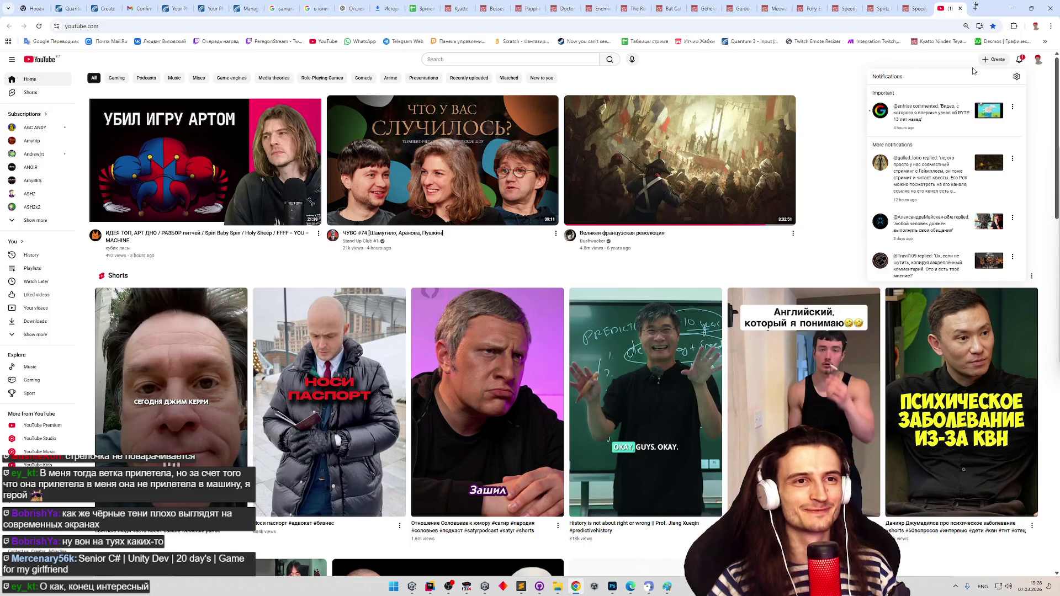
{"action": "left_click", "coordinate": [992, 60]}
{"action": "left_click", "coordinate": [989, 90]}
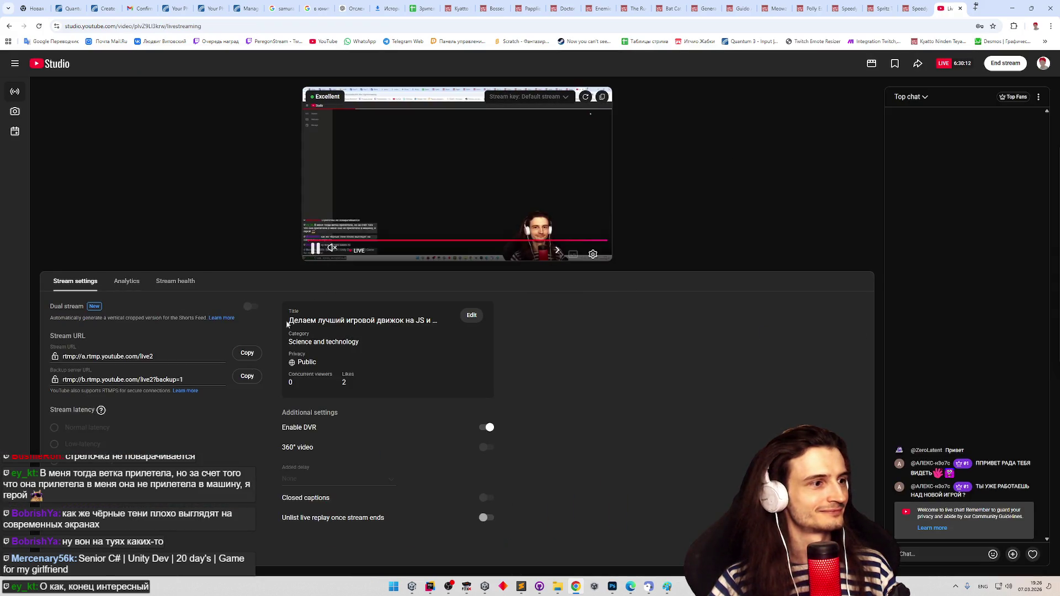
Replace the stream title with 'Senior C# | Unity Dev | 20 day's | Game for my girlfriend' and save
{"action": "left_click", "coordinate": [470, 315]}
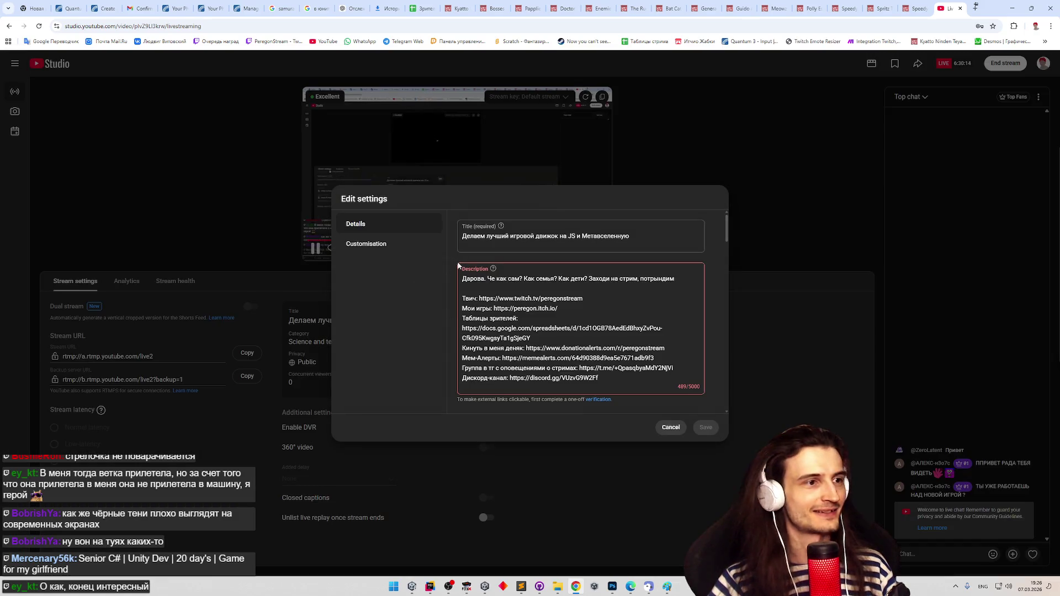
{"action": "left_click", "coordinate": [546, 236]}
{"action": "key", "text": "ctrl+a"}
{"action": "type", "text": "Senior C# | Unity Dev | 20 day's | Game for my girlfriend"}
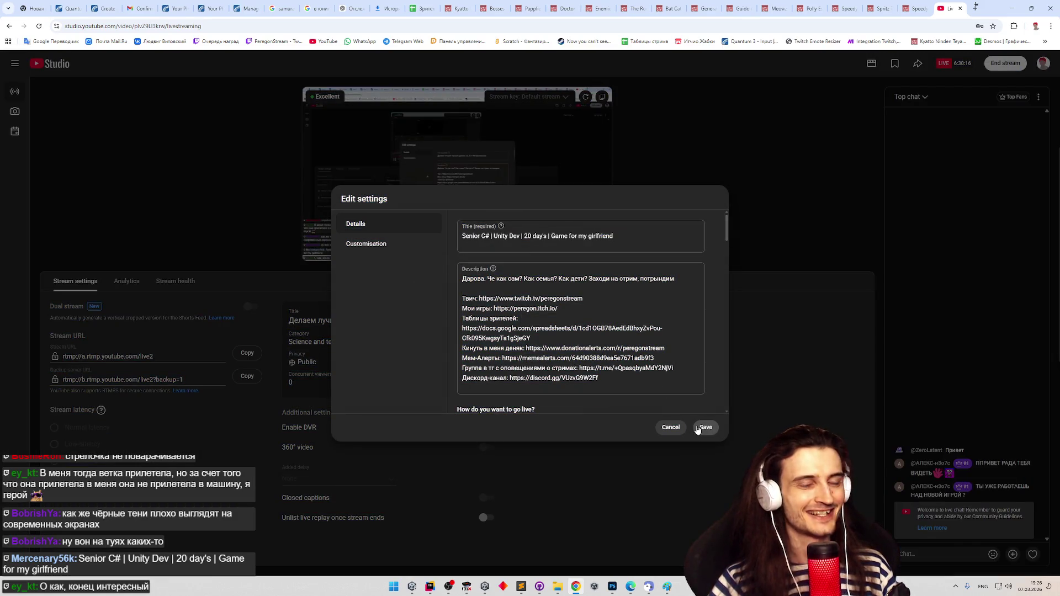
{"action": "left_click", "coordinate": [697, 428]}
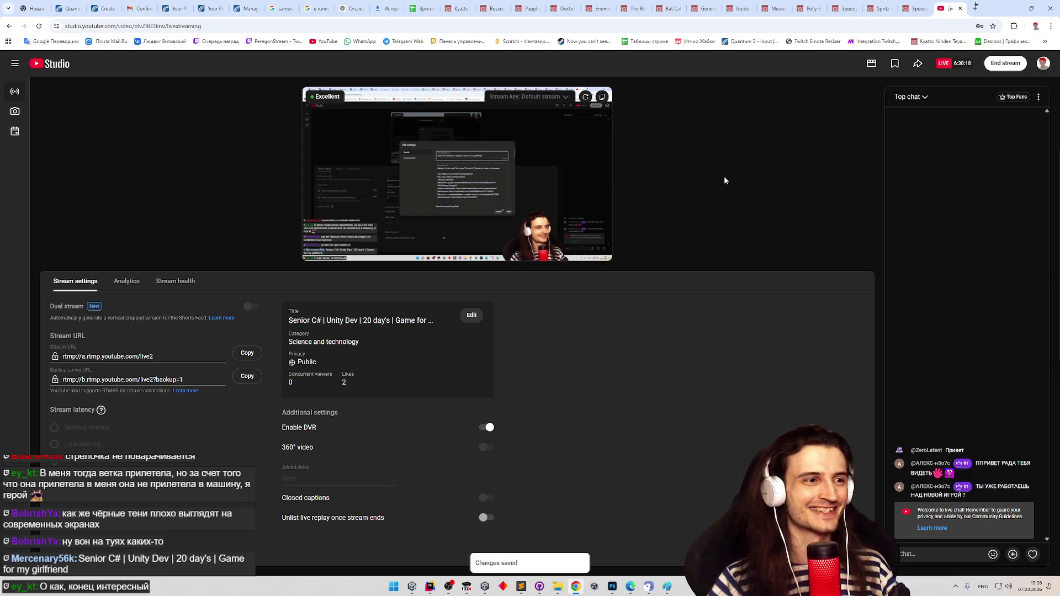
{"action": "left_click", "coordinate": [960, 8]}
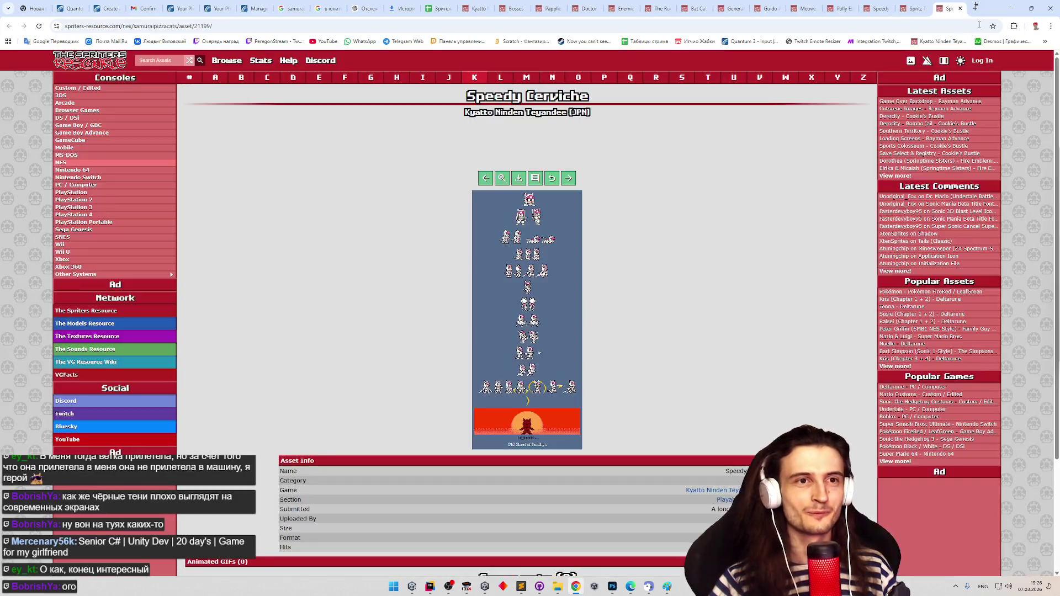
Scroll through the Kyatto Ninden Teyandee Bosses sprite sheet, then close its tab
{"action": "scroll", "coordinate": [747, 212], "scroll_direction": "down", "scroll_amount": 1}
{"action": "scroll", "coordinate": [747, 212], "scroll_direction": "up", "scroll_amount": 3, "text": "ctrl"}
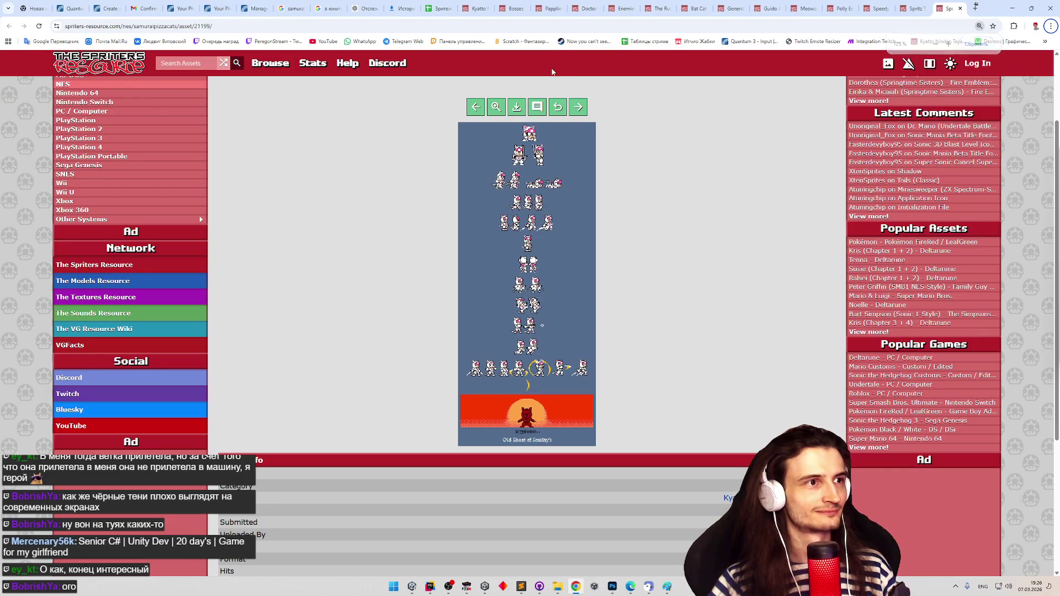
{"action": "left_click", "coordinate": [476, 9]}
{"action": "left_click", "coordinate": [511, 8]}
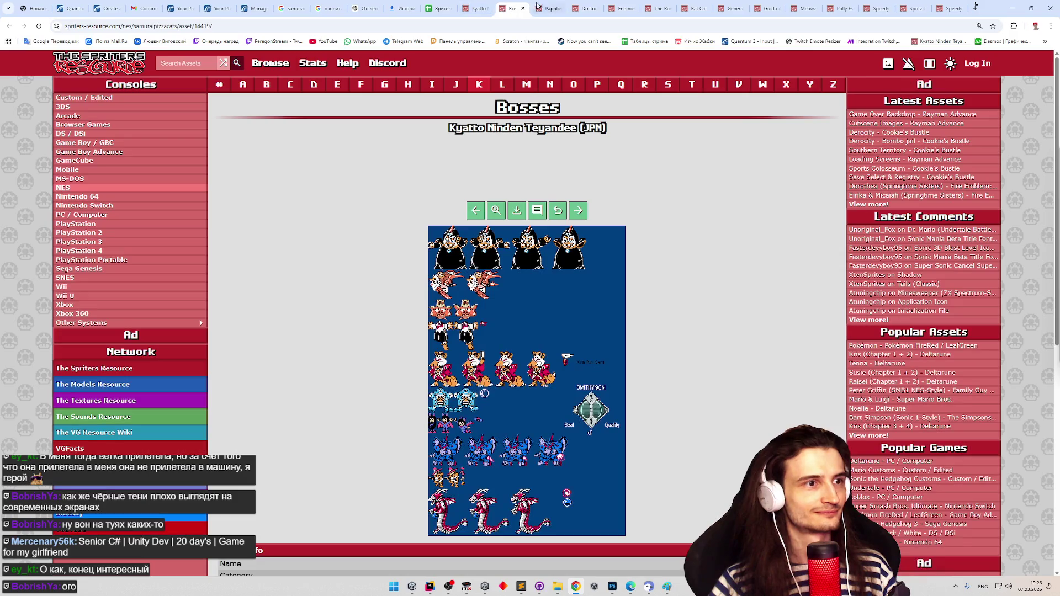
{"action": "scroll", "coordinate": [632, 156], "scroll_direction": "down", "scroll_amount": 1}
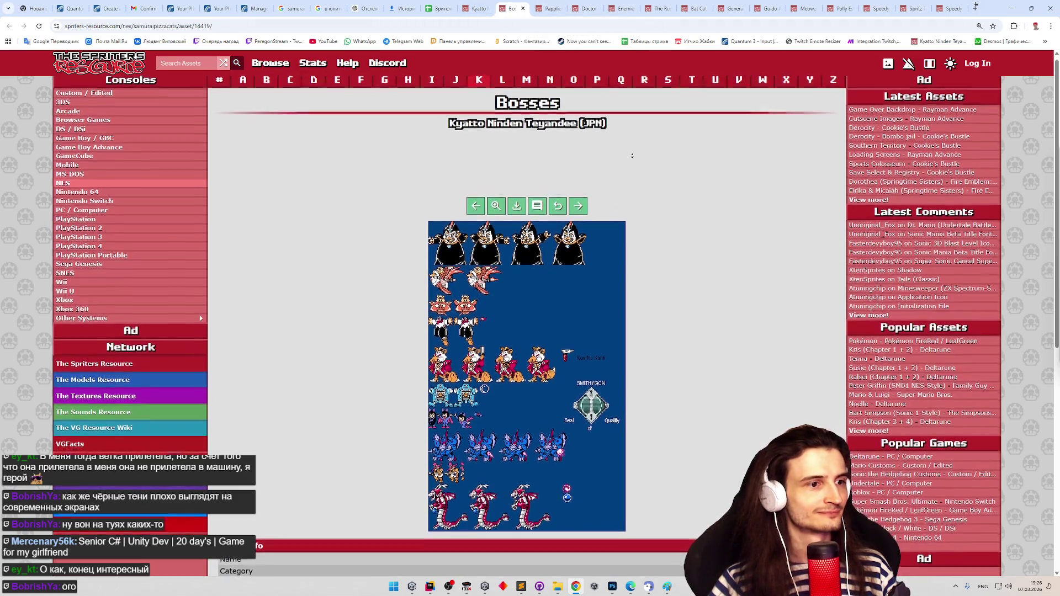
{"action": "scroll", "coordinate": [632, 157], "scroll_direction": "down", "scroll_amount": 1}
{"action": "scroll", "coordinate": [632, 158], "scroll_direction": "down", "scroll_amount": 1}
{"action": "scroll", "coordinate": [633, 155], "scroll_direction": "down", "scroll_amount": 1}
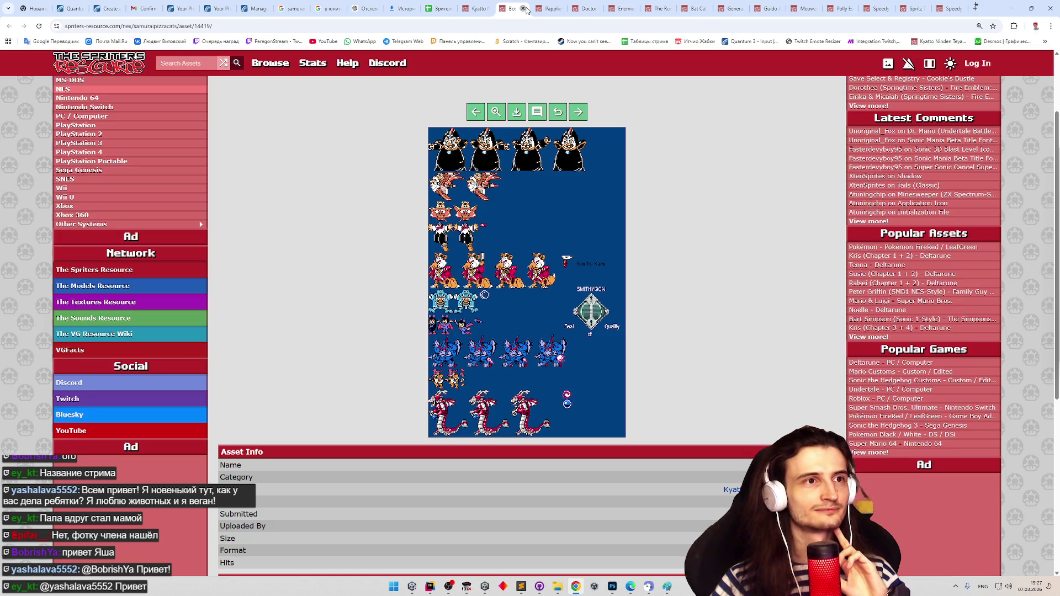
{"action": "left_click", "coordinate": [523, 8]}
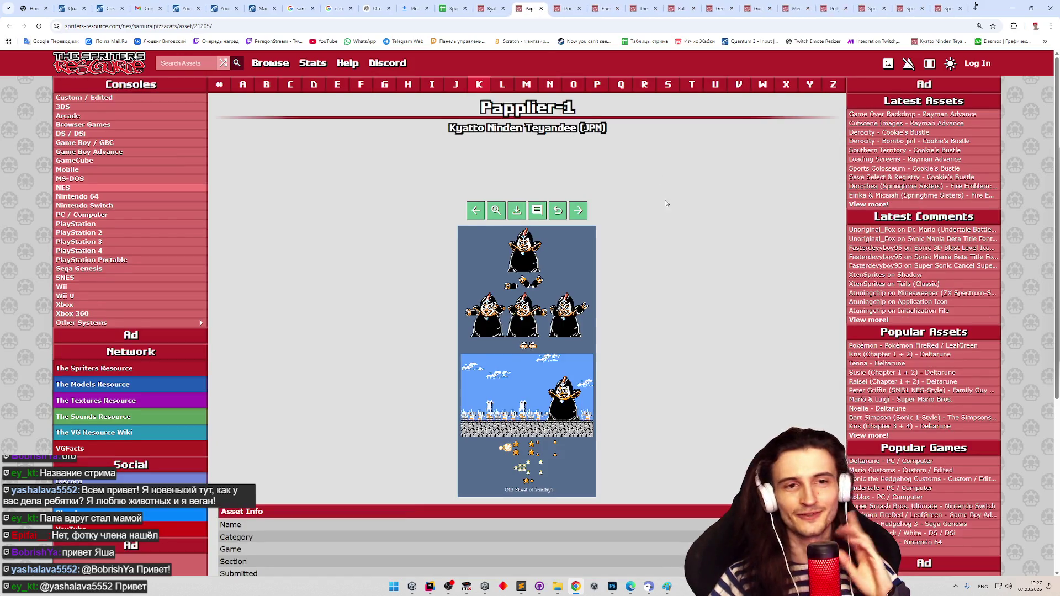
Scroll down the current sprite sheet page and open one more linked sheet in a new tab
{"action": "scroll", "coordinate": [665, 204], "scroll_direction": "down", "scroll_amount": 1}
{"action": "scroll", "coordinate": [681, 201], "scroll_direction": "down", "scroll_amount": 1}
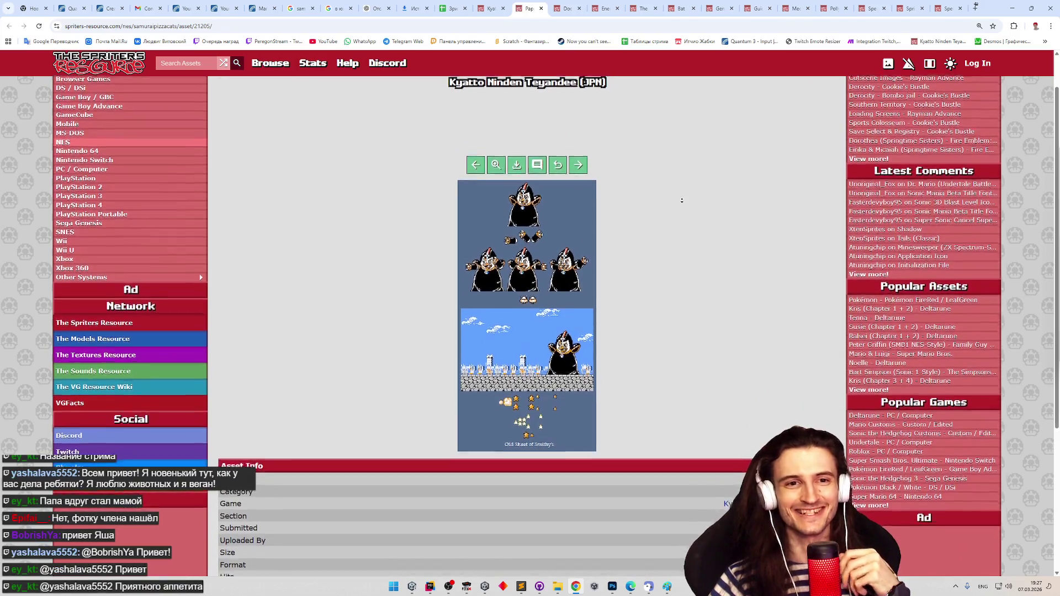
{"action": "scroll", "coordinate": [682, 200], "scroll_direction": "down", "scroll_amount": 1}
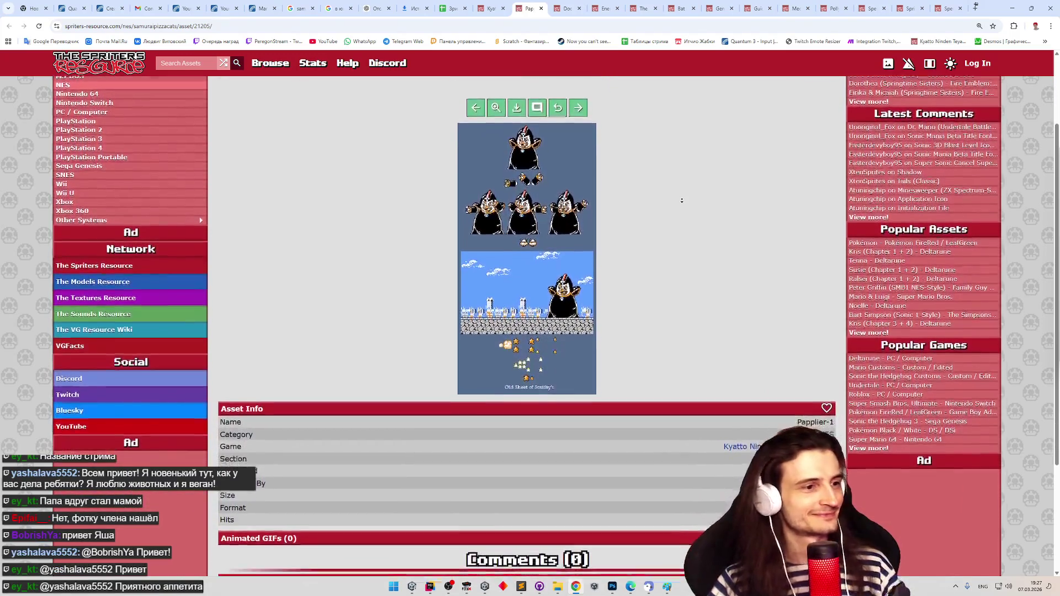
{"action": "middle_click", "coordinate": [681, 199]}
{"action": "scroll", "coordinate": [679, 194], "scroll_direction": "up", "scroll_amount": 1}
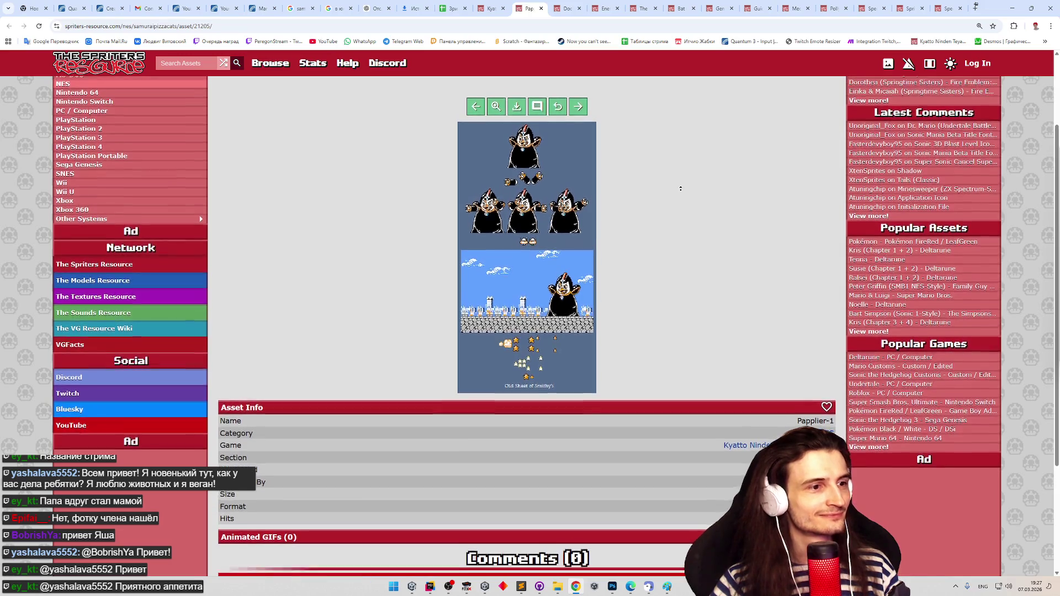
Look over the Doctor Purple sprite sheet, then close it to land on Enemies 1
{"action": "left_click", "coordinate": [558, 11]}
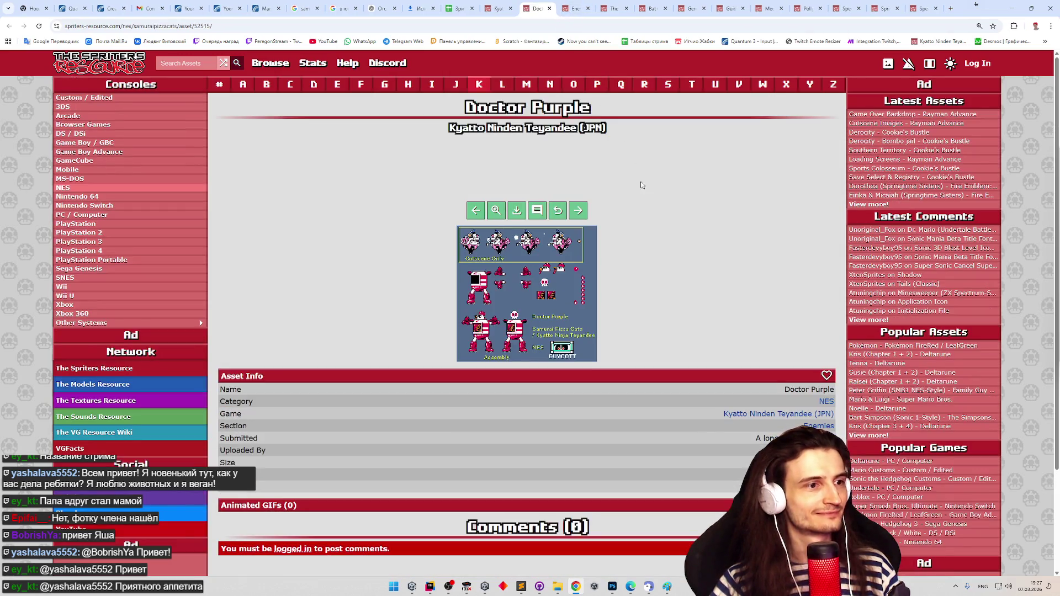
{"action": "scroll", "coordinate": [630, 237], "scroll_direction": "up", "scroll_amount": 3, "text": "ctrl"}
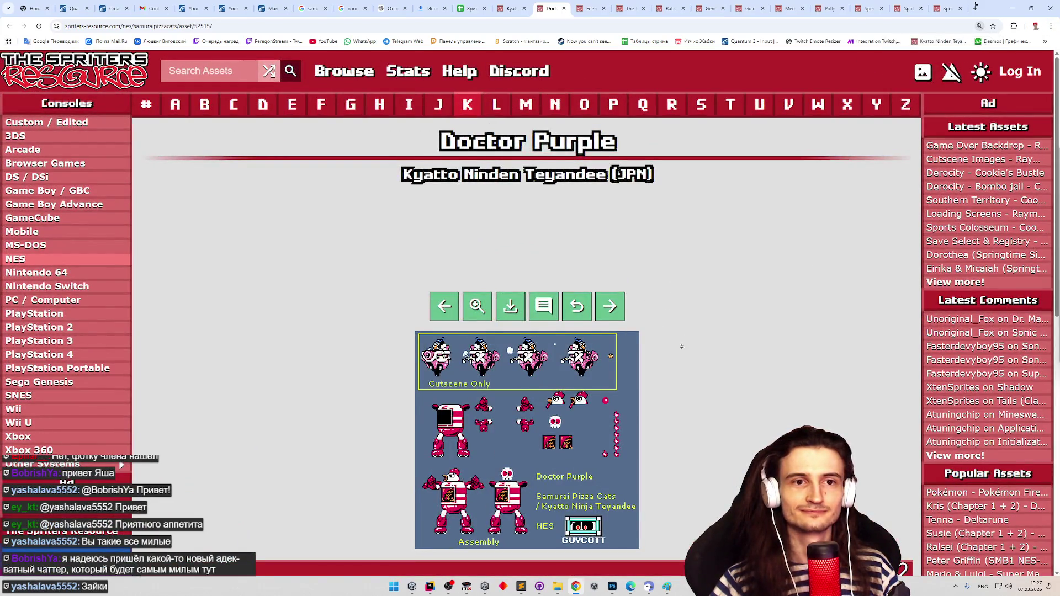
{"action": "scroll", "coordinate": [679, 331], "scroll_direction": "down", "scroll_amount": 1}
{"action": "scroll", "coordinate": [684, 364], "scroll_direction": "down", "scroll_amount": 1}
{"action": "scroll", "coordinate": [684, 363], "scroll_direction": "up", "scroll_amount": 2, "text": "ctrl"}
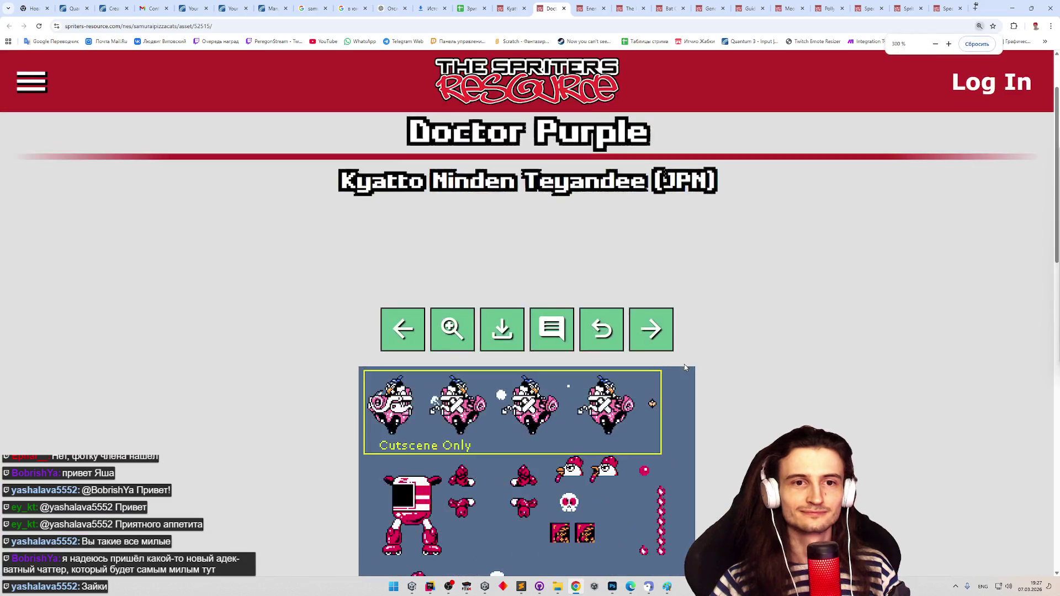
{"action": "scroll", "coordinate": [729, 328], "scroll_direction": "down", "scroll_amount": 1, "text": "ctrl"}
{"action": "scroll", "coordinate": [740, 303], "scroll_direction": "down", "scroll_amount": 3}
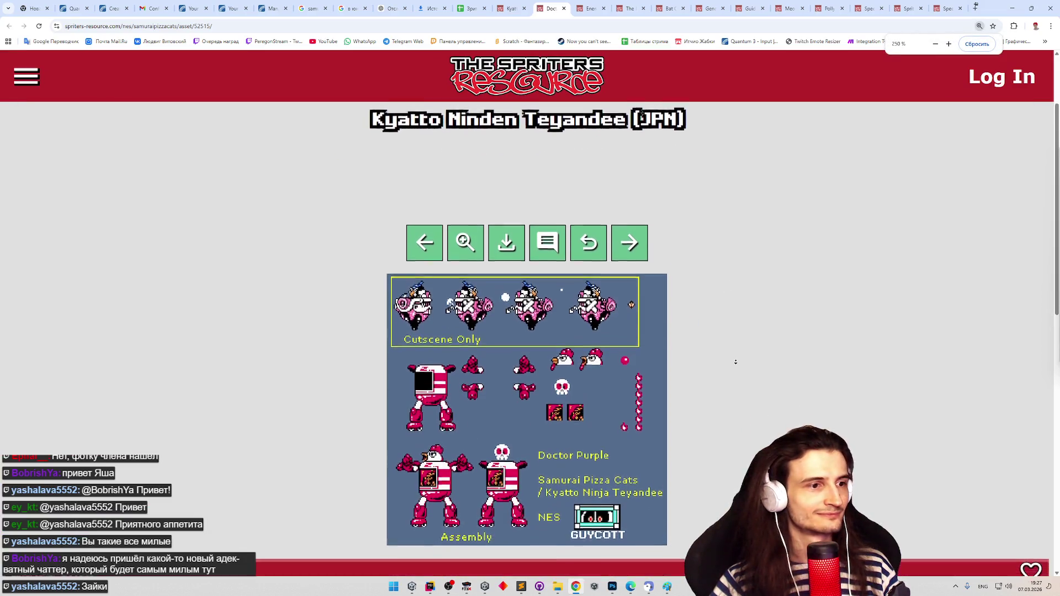
{"action": "left_click", "coordinate": [564, 8]}
{"action": "scroll", "coordinate": [726, 242], "scroll_direction": "down", "scroll_amount": 3}
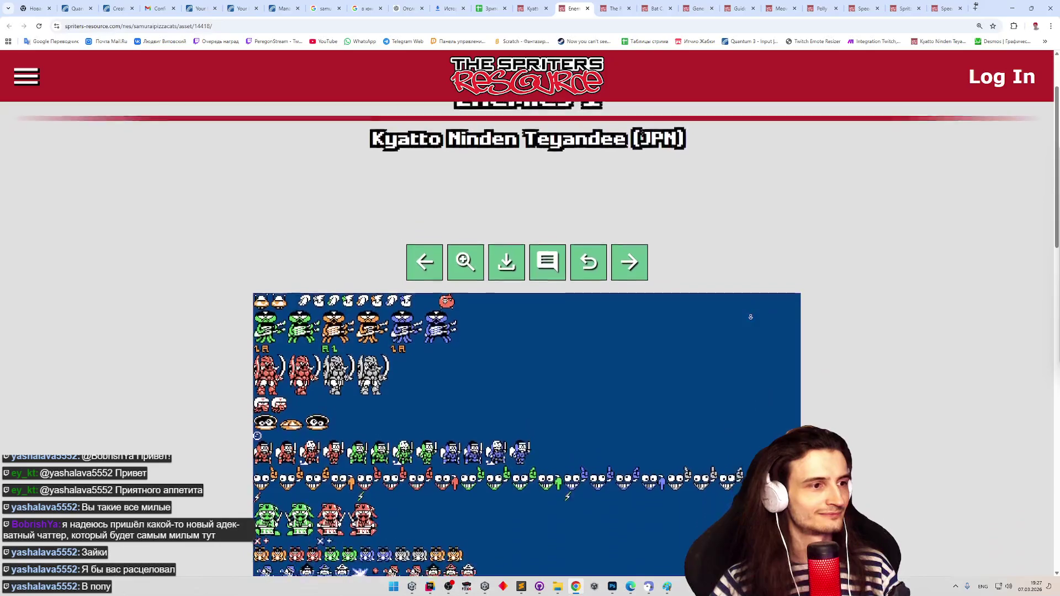
{"action": "scroll", "coordinate": [750, 316], "scroll_direction": "down", "scroll_amount": 5}
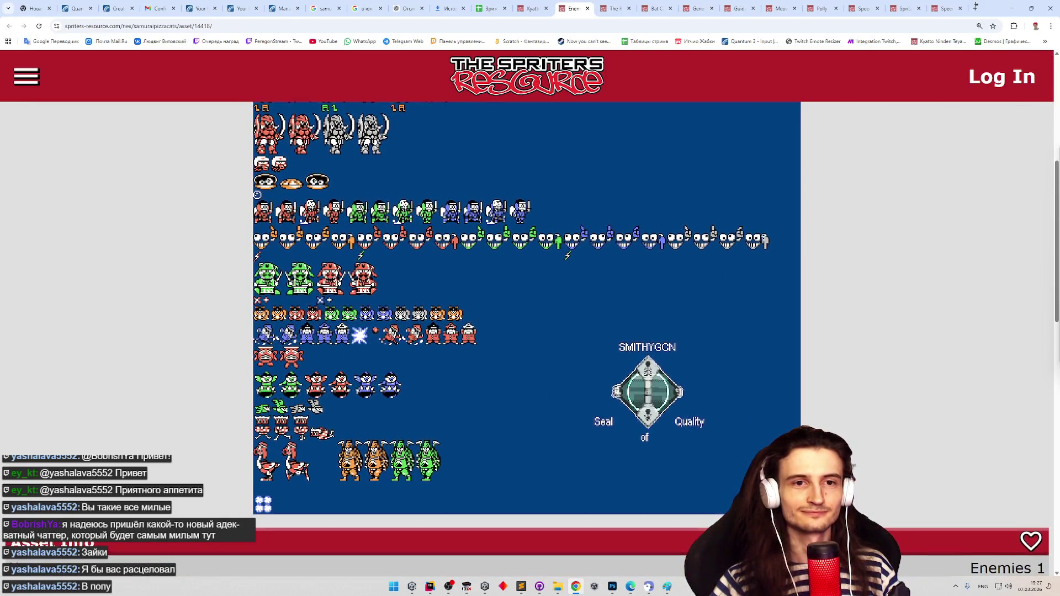
{"action": "scroll", "coordinate": [763, 237], "scroll_direction": "up", "scroll_amount": 1}
{"action": "scroll", "coordinate": [763, 237], "scroll_direction": "up", "scroll_amount": 1}
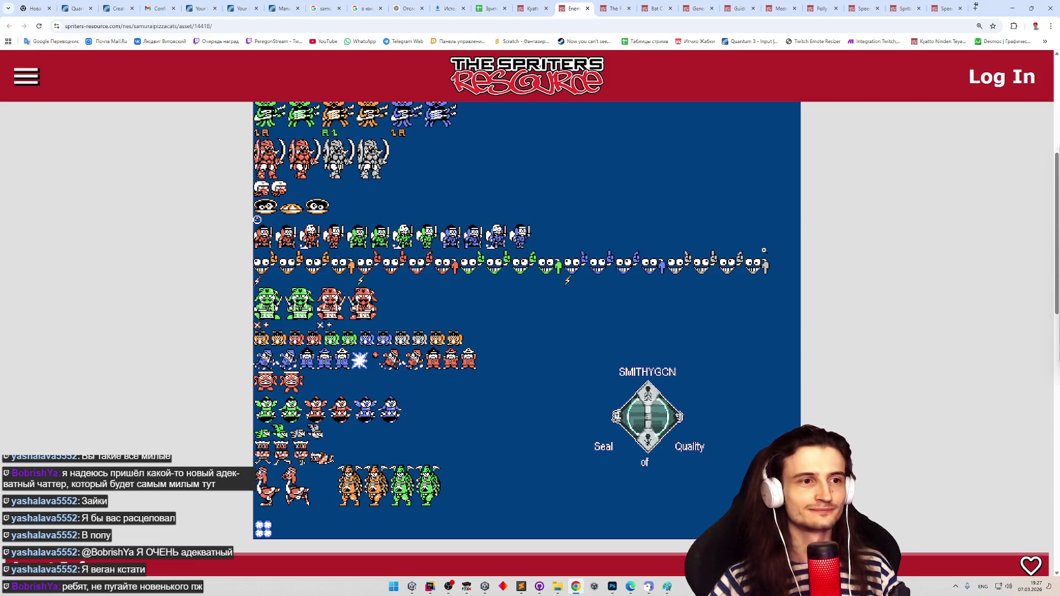
{"action": "scroll", "coordinate": [859, 282], "scroll_direction": "down", "scroll_amount": 1}
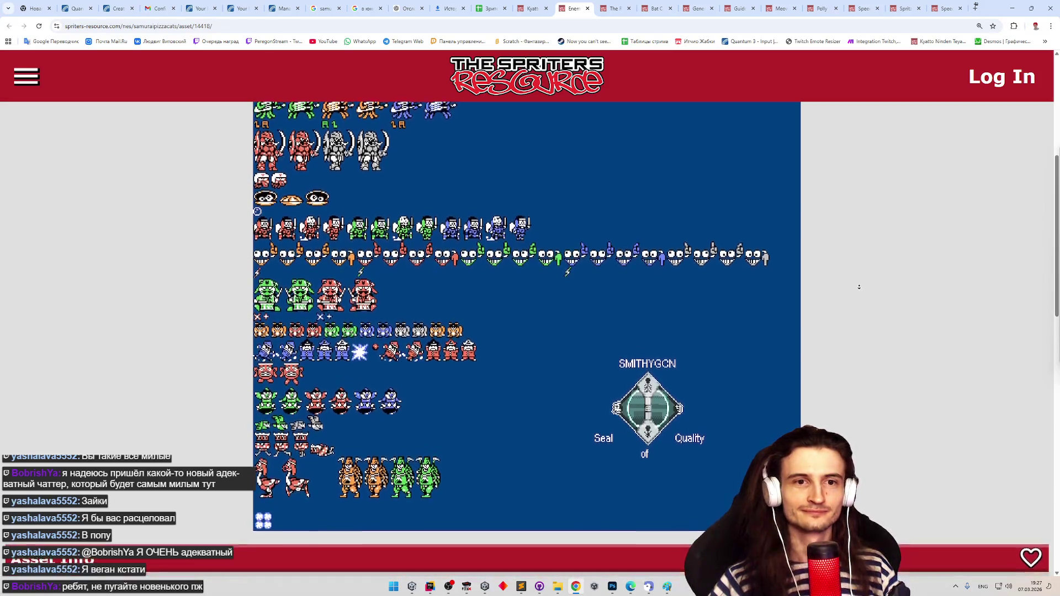
{"action": "scroll", "coordinate": [856, 241], "scroll_direction": "up", "scroll_amount": 2}
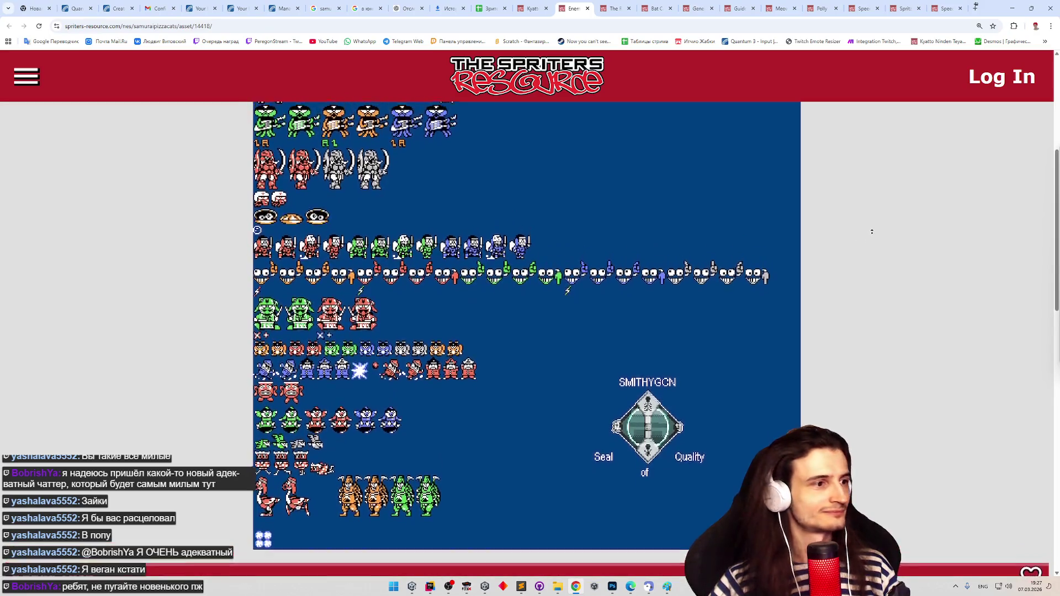
{"action": "scroll", "coordinate": [872, 231], "scroll_direction": "up", "scroll_amount": 1}
{"action": "scroll", "coordinate": [859, 248], "scroll_direction": "up", "scroll_amount": 3}
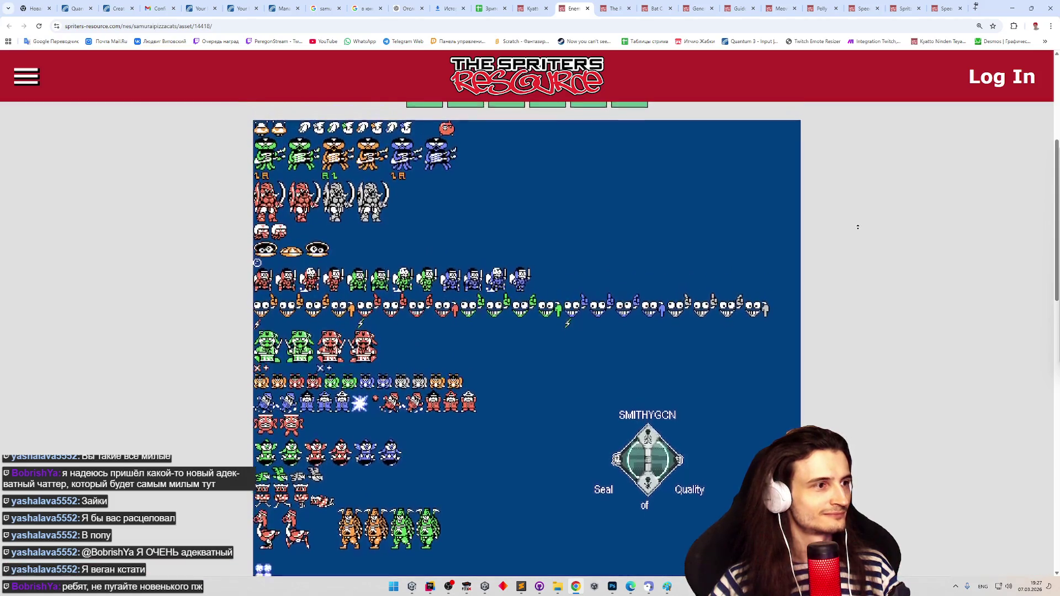
{"action": "scroll", "coordinate": [857, 227], "scroll_direction": "up", "scroll_amount": 2}
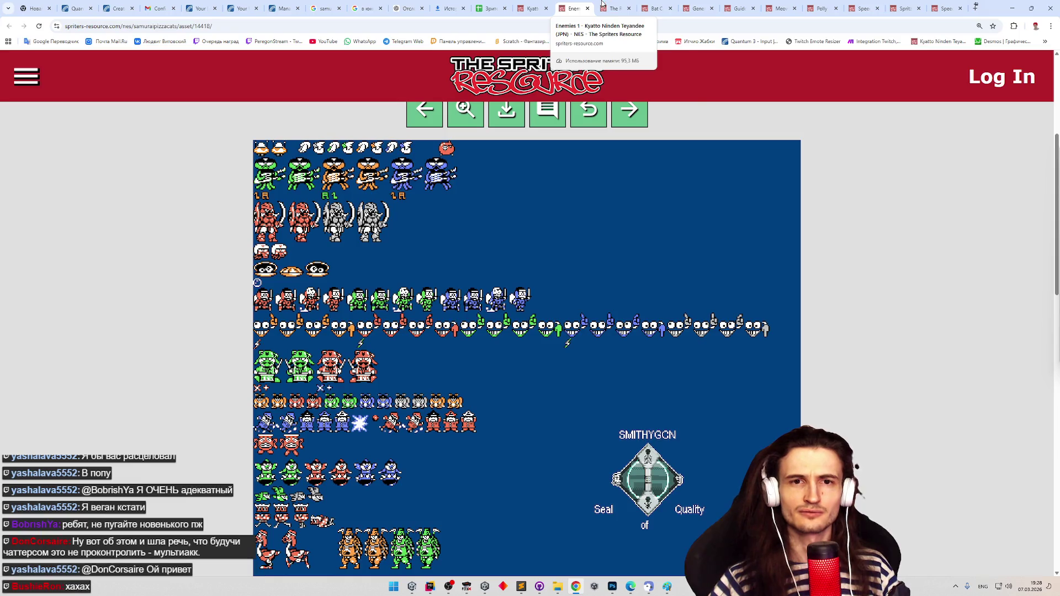
{"action": "key", "text": "alt+Tab"}
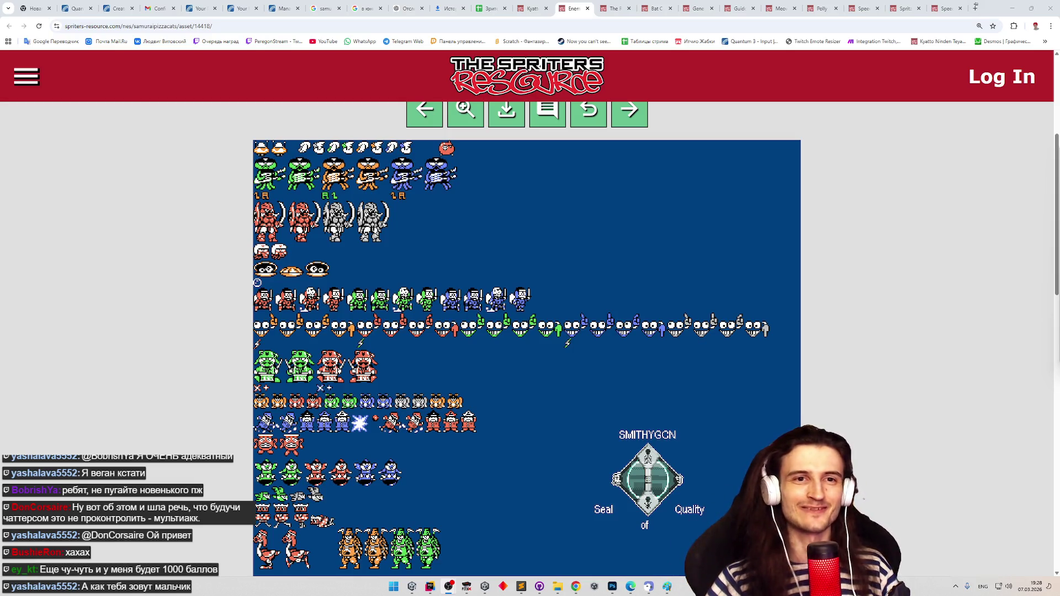
{"action": "middle_click", "coordinate": [913, 276]}
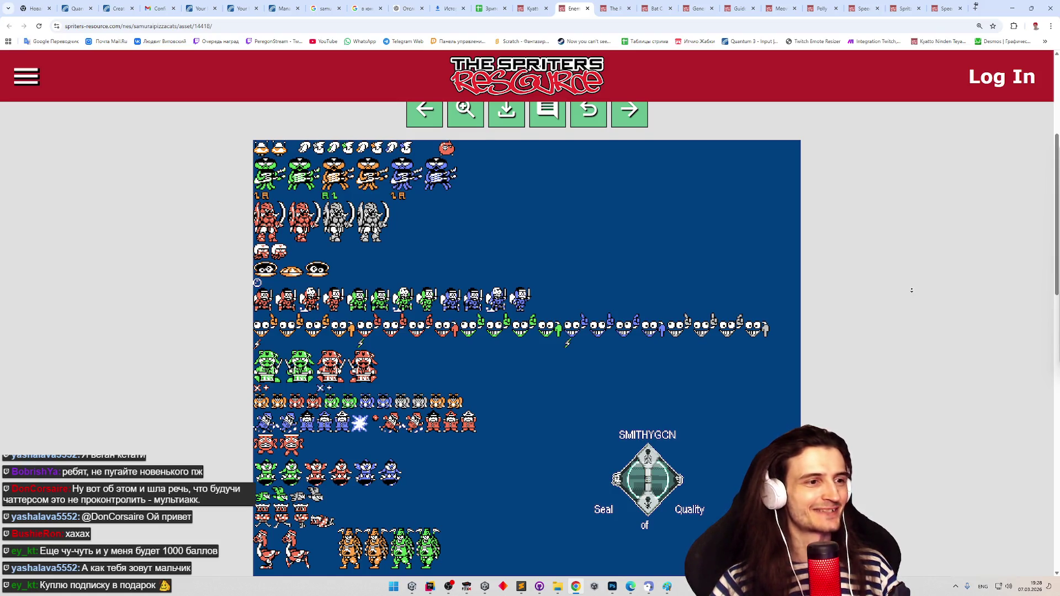
{"action": "scroll", "coordinate": [913, 293], "scroll_direction": "down", "scroll_amount": 1}
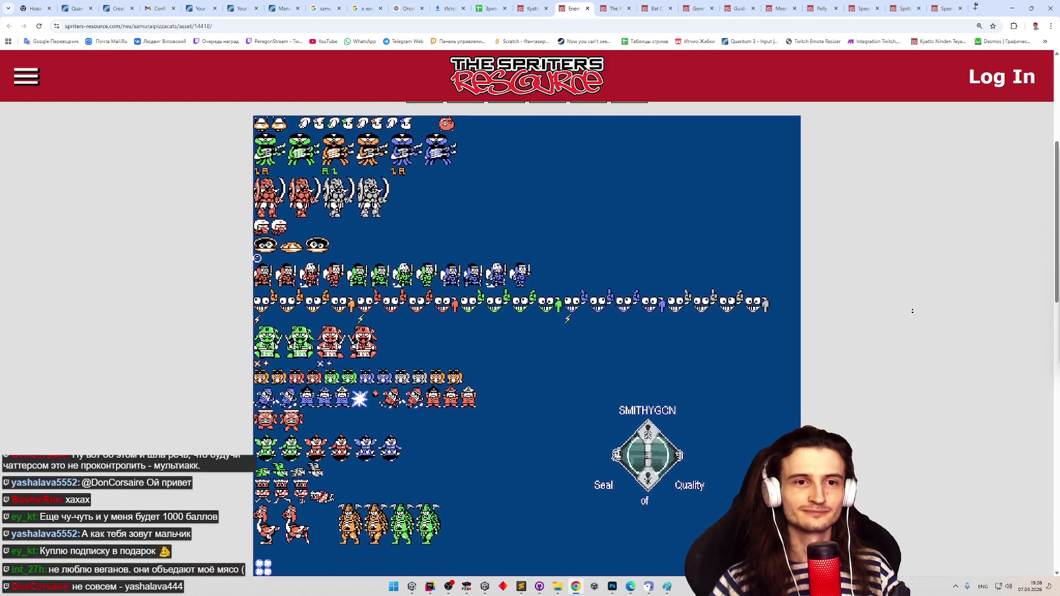
{"action": "left_click", "coordinate": [915, 308]}
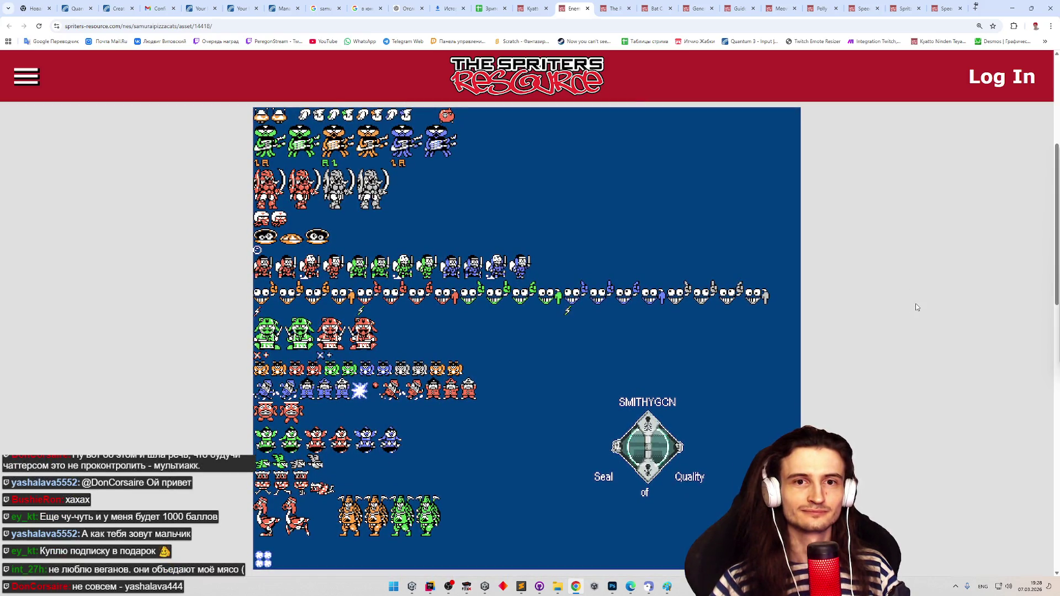
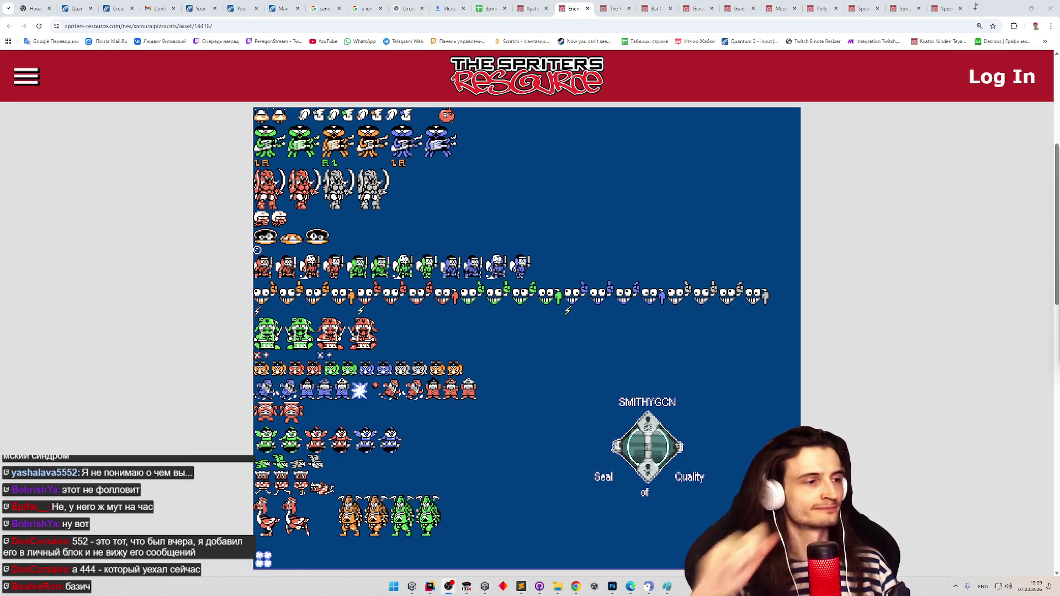
Review and close The Rude Noise and Bat Cat sprite-sheet tabs
{"action": "middle_click", "coordinate": [833, 307]}
{"action": "scroll", "coordinate": [828, 316], "scroll_direction": "down", "scroll_amount": 2}
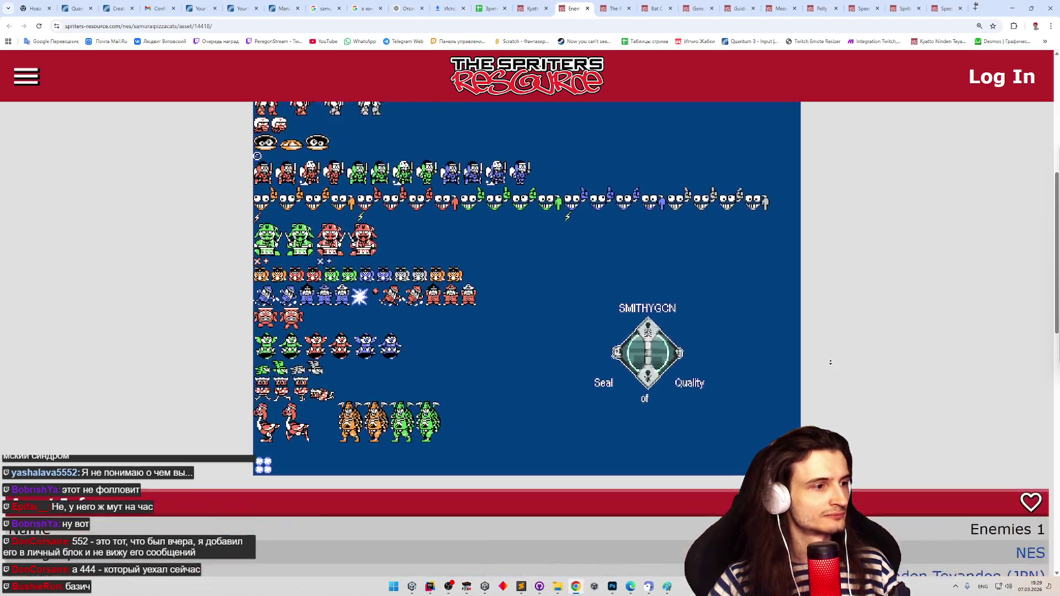
{"action": "key", "text": "ctrl+Tab"}
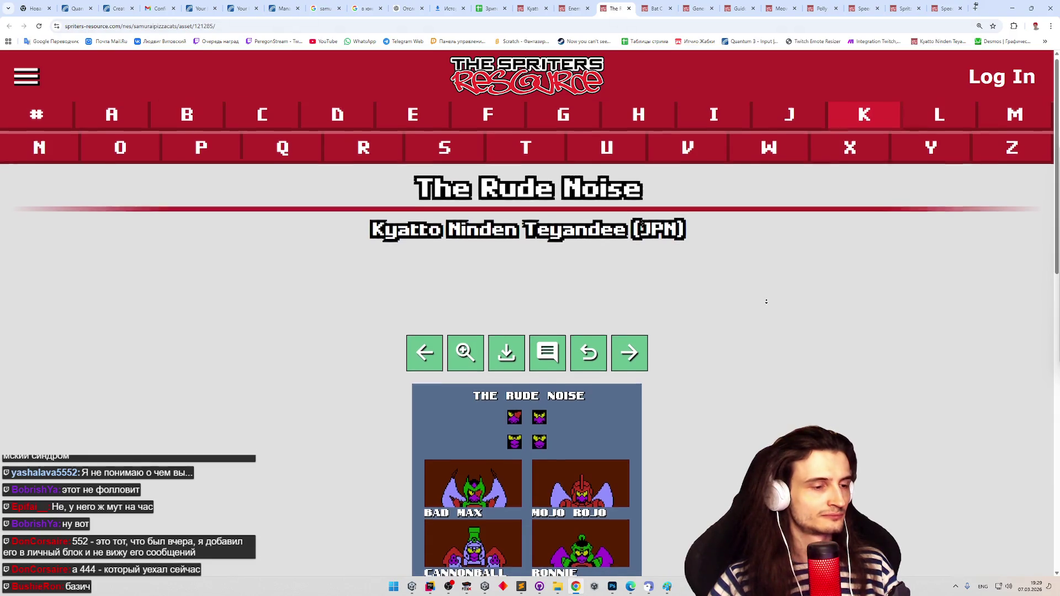
{"action": "scroll", "coordinate": [768, 360], "scroll_direction": "down", "scroll_amount": 1}
{"action": "scroll", "coordinate": [768, 360], "scroll_direction": "down", "scroll_amount": 3}
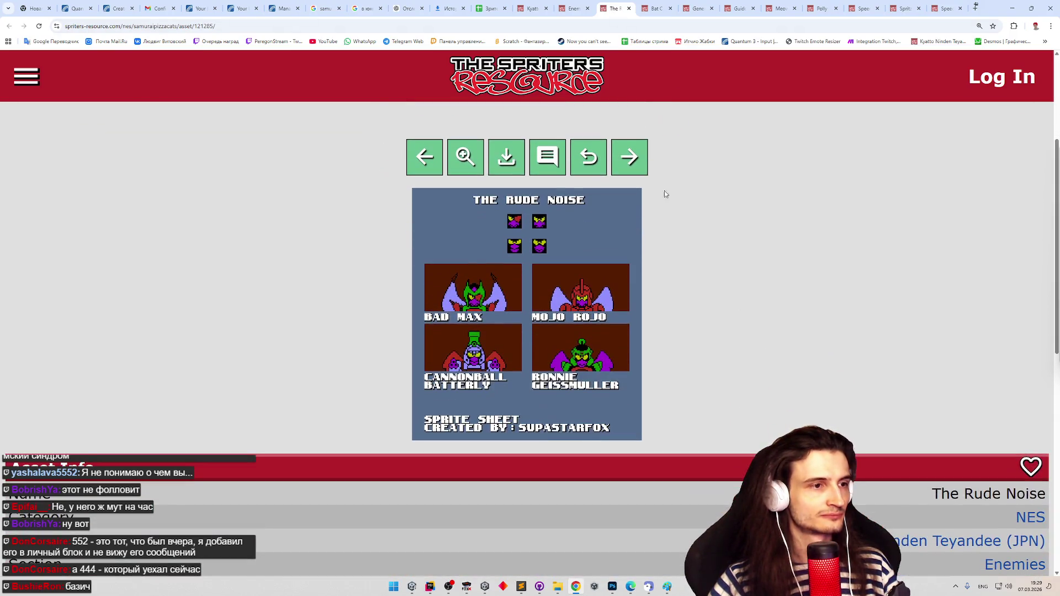
{"action": "left_click", "coordinate": [628, 9]}
{"action": "scroll", "coordinate": [740, 291], "scroll_direction": "down", "scroll_amount": 3}
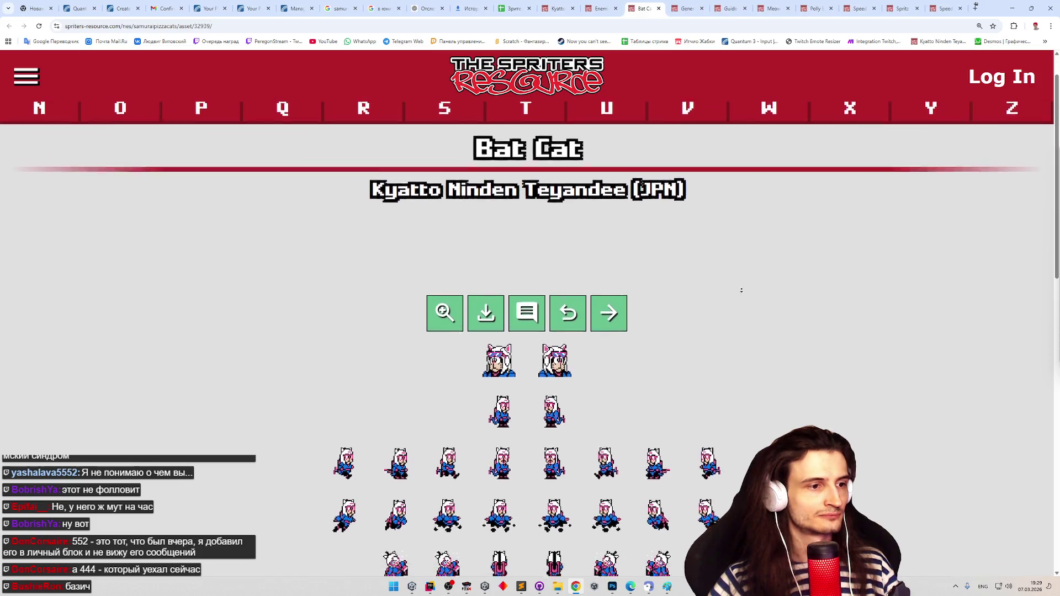
{"action": "scroll", "coordinate": [746, 305], "scroll_direction": "down", "scroll_amount": 1}
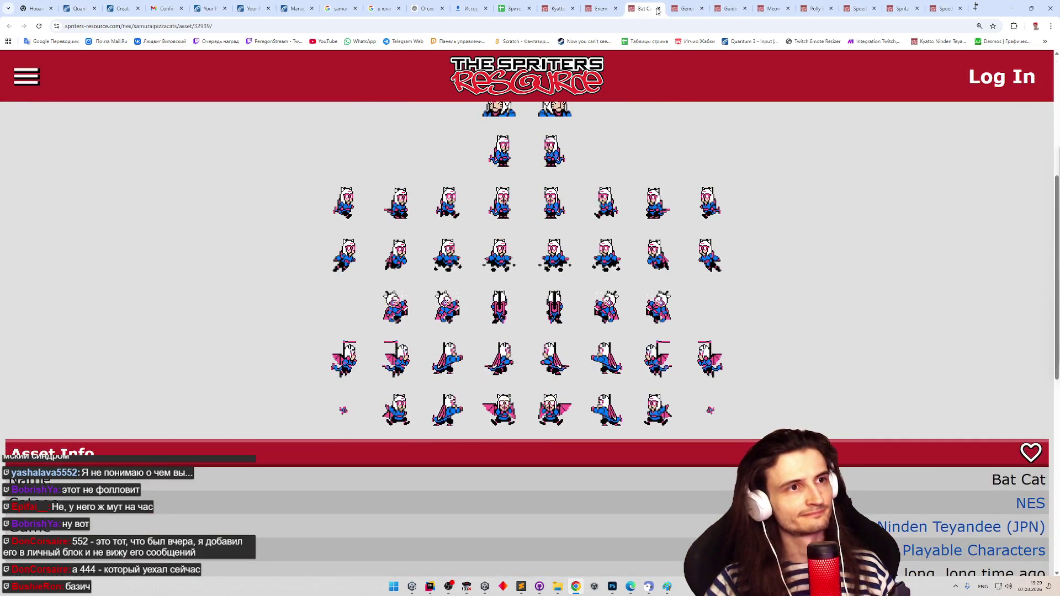
{"action": "left_click", "coordinate": [660, 8]}
Review and close the General Catton, Guido Anchovy and Meowzma O'Toole sheets
{"action": "scroll", "coordinate": [782, 370], "scroll_direction": "down", "scroll_amount": 5}
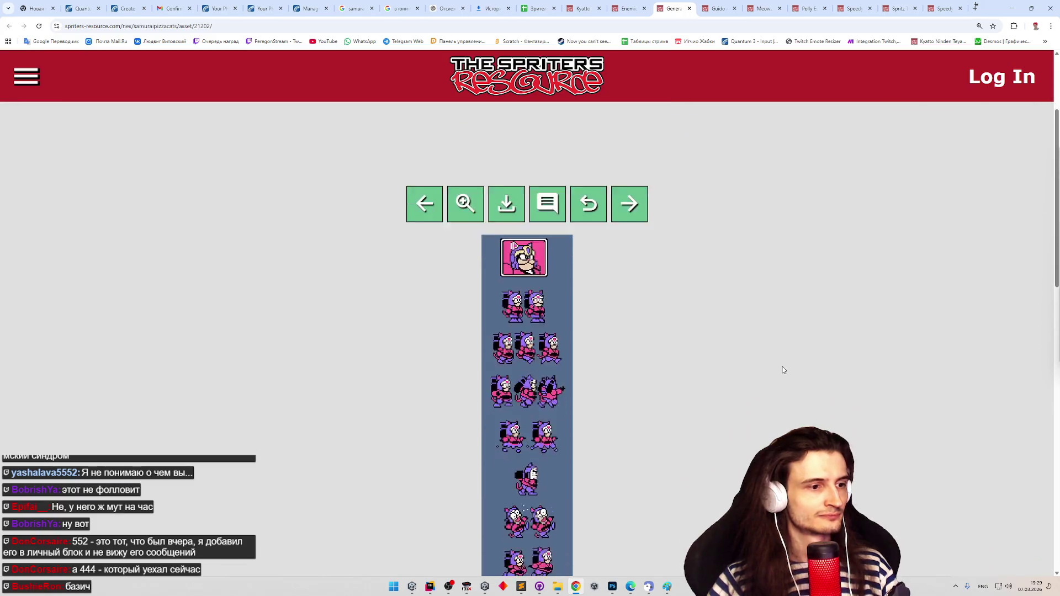
{"action": "scroll", "coordinate": [783, 370], "scroll_direction": "down", "scroll_amount": 2}
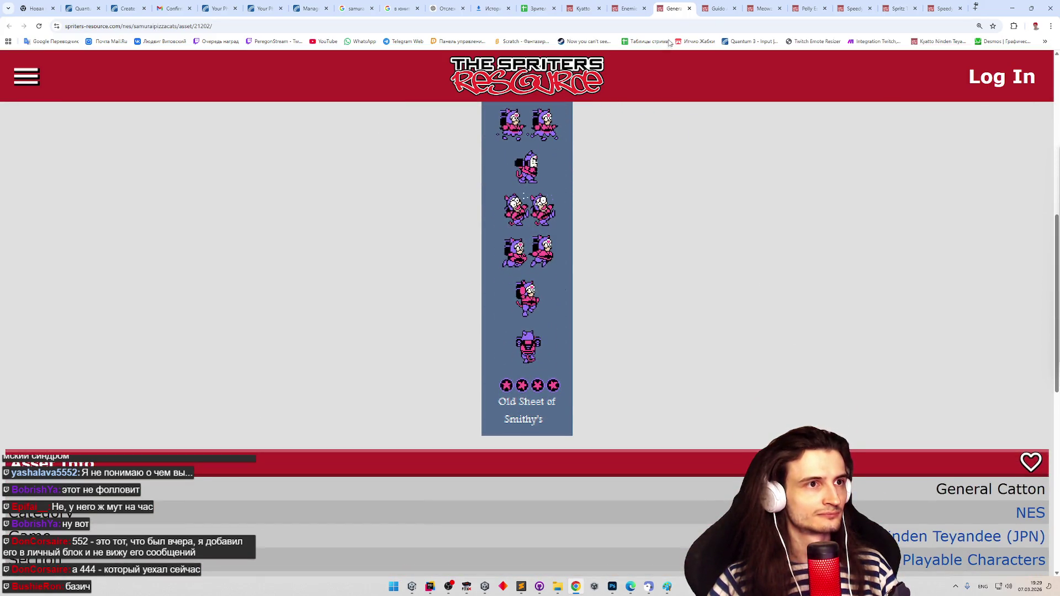
{"action": "left_click", "coordinate": [688, 9]}
{"action": "scroll", "coordinate": [707, 327], "scroll_direction": "down", "scroll_amount": 5}
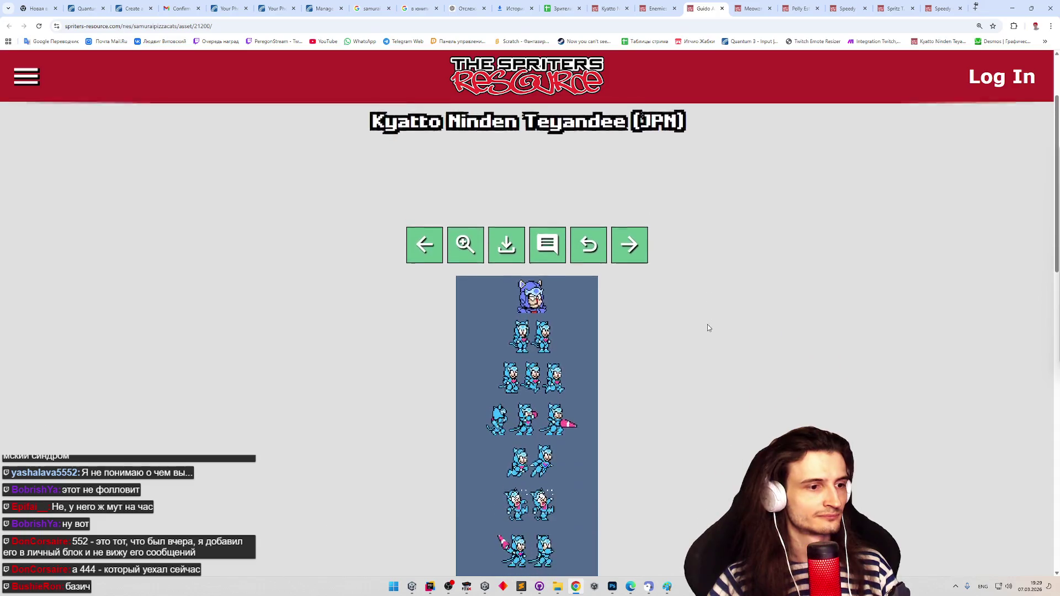
{"action": "scroll", "coordinate": [710, 331], "scroll_direction": "down", "scroll_amount": 4}
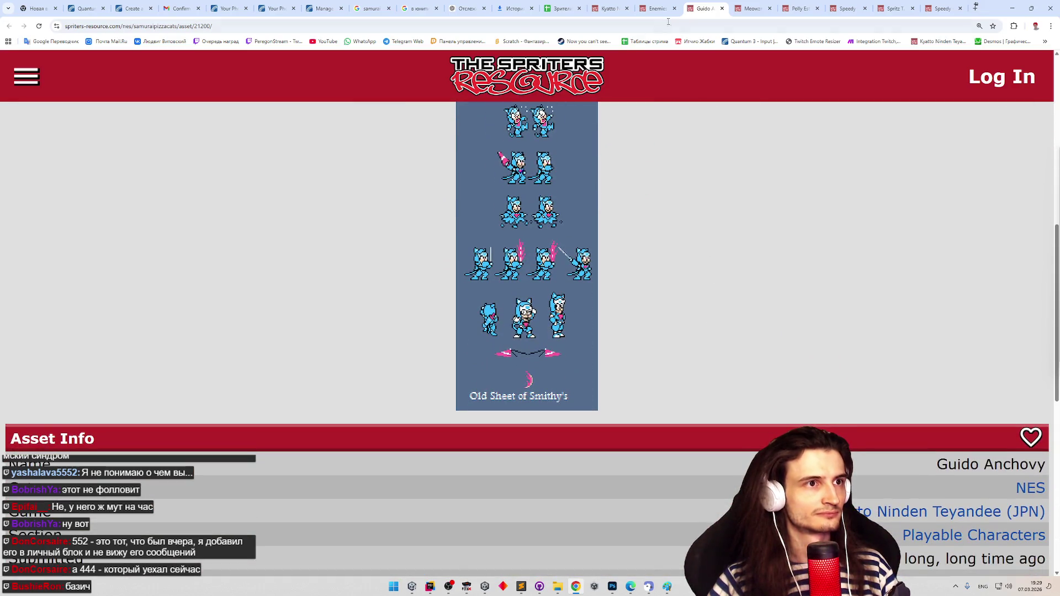
{"action": "left_click", "coordinate": [722, 9]}
{"action": "scroll", "coordinate": [747, 331], "scroll_direction": "down", "scroll_amount": 5}
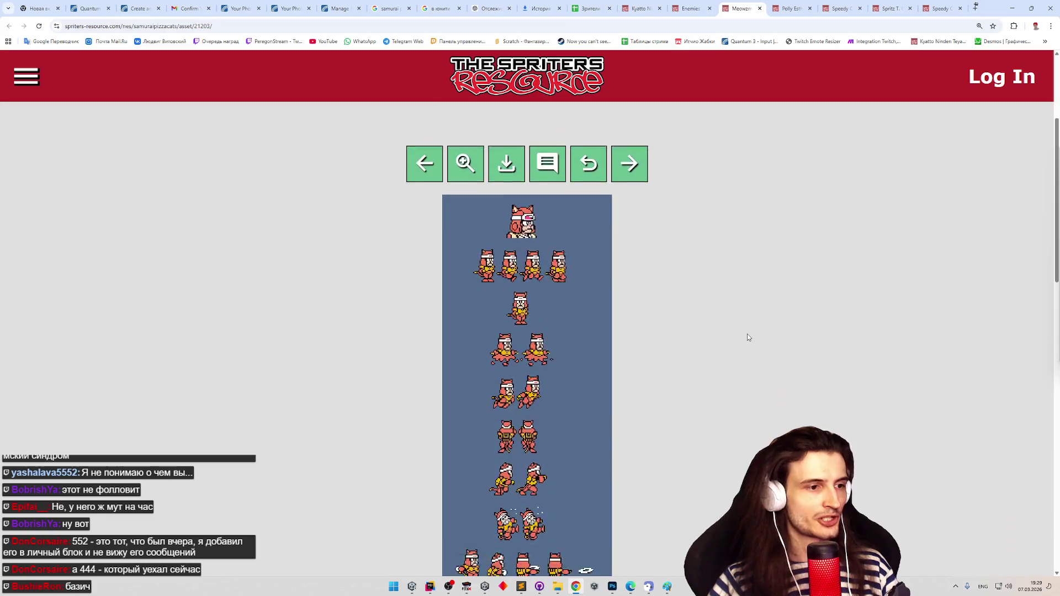
{"action": "middle_click", "coordinate": [749, 319]}
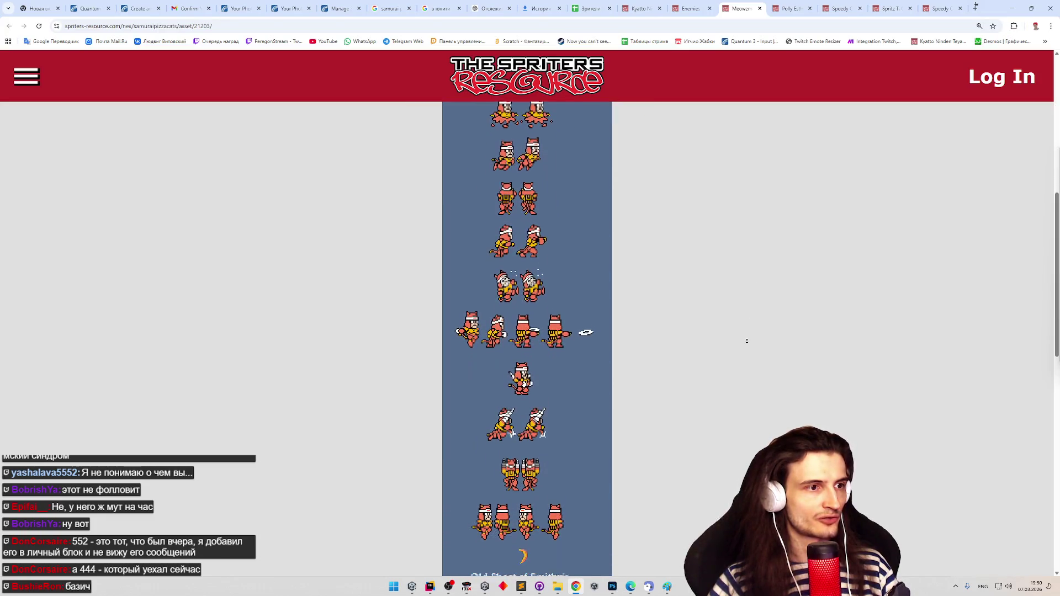
{"action": "middle_click", "coordinate": [748, 318]}
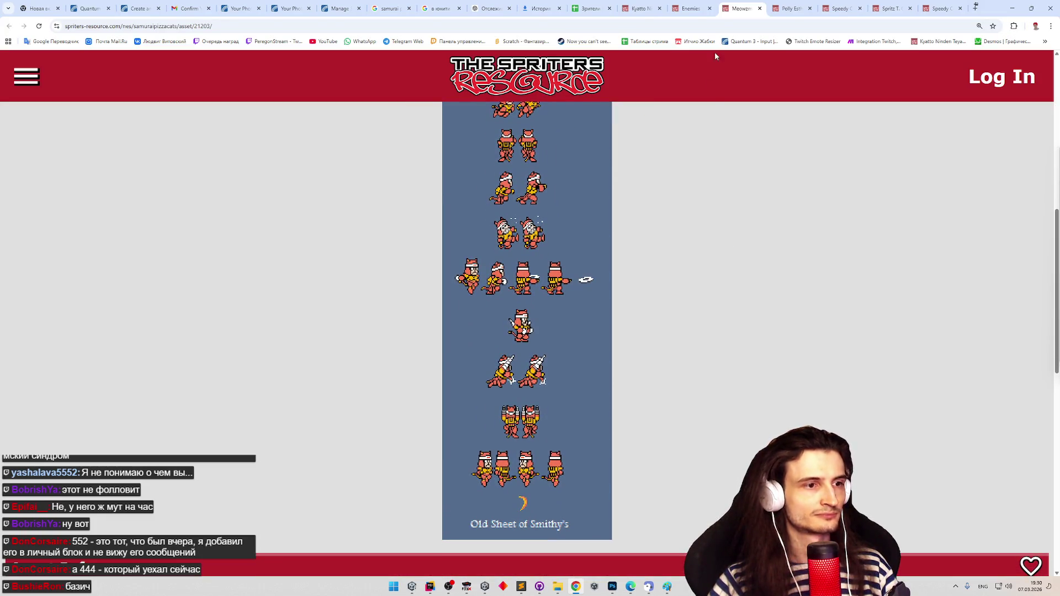
{"action": "left_click", "coordinate": [756, 8]}
Review and close the Polly Esther, Speedy Cerviche and Spritz T. Cat sheets
{"action": "scroll", "coordinate": [761, 313], "scroll_direction": "down", "scroll_amount": 4}
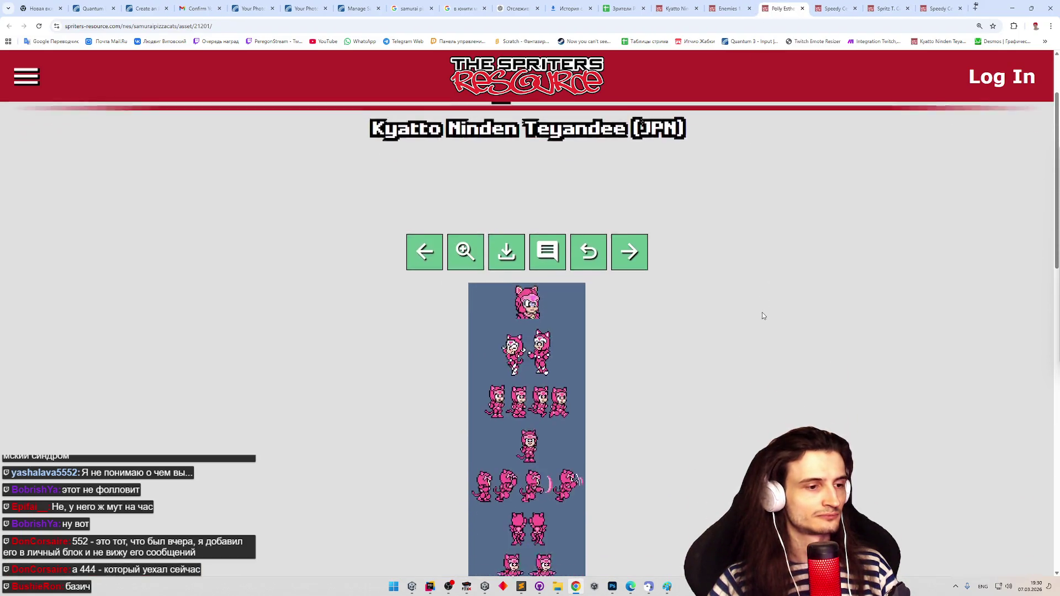
{"action": "scroll", "coordinate": [763, 316], "scroll_direction": "down", "scroll_amount": 4}
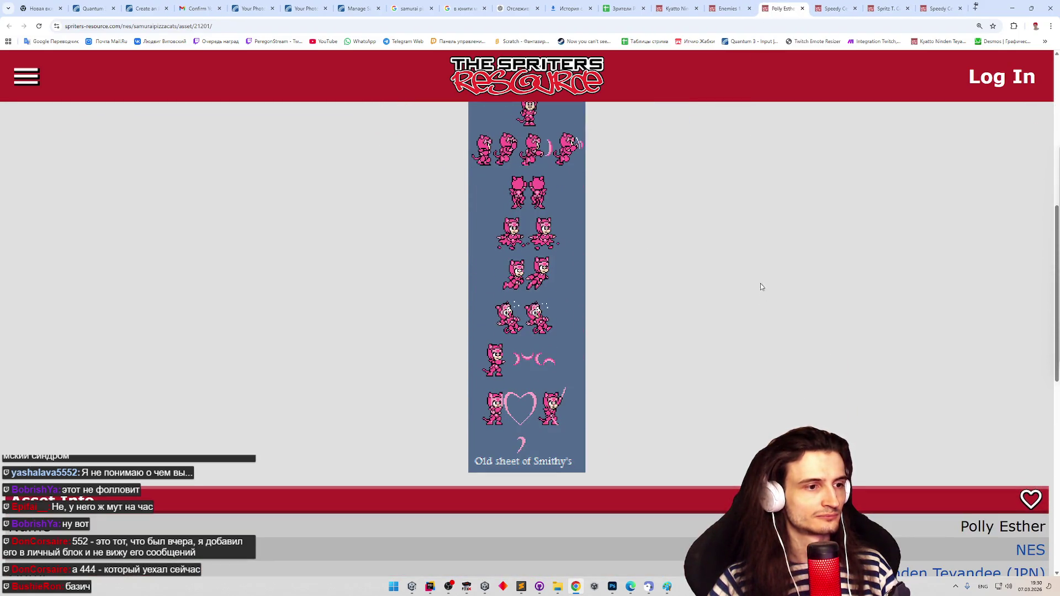
{"action": "left_click", "coordinate": [802, 9]}
{"action": "scroll", "coordinate": [774, 349], "scroll_direction": "down", "scroll_amount": 7}
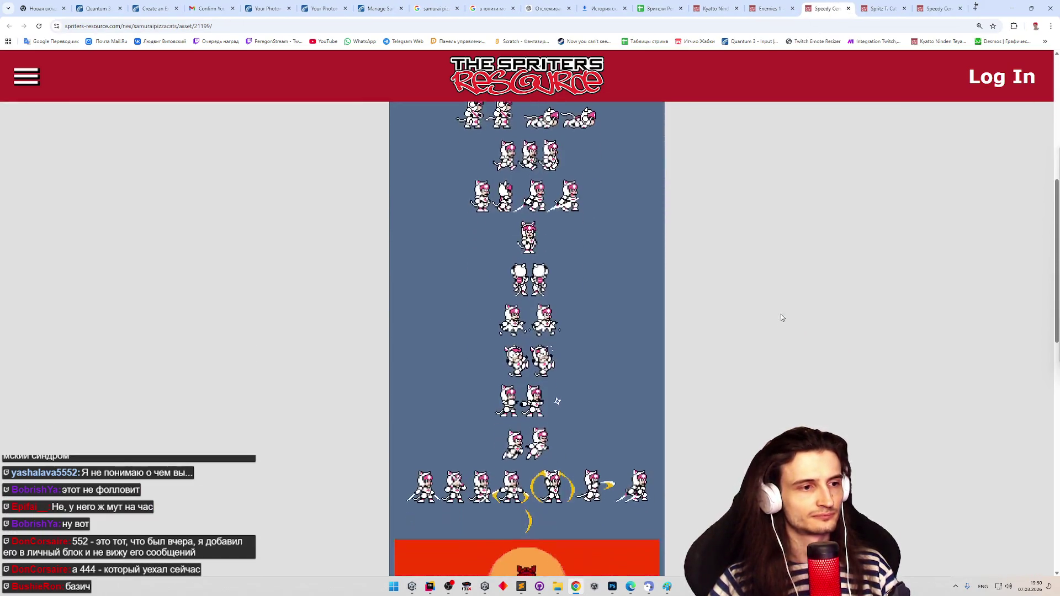
{"action": "left_click", "coordinate": [848, 9]}
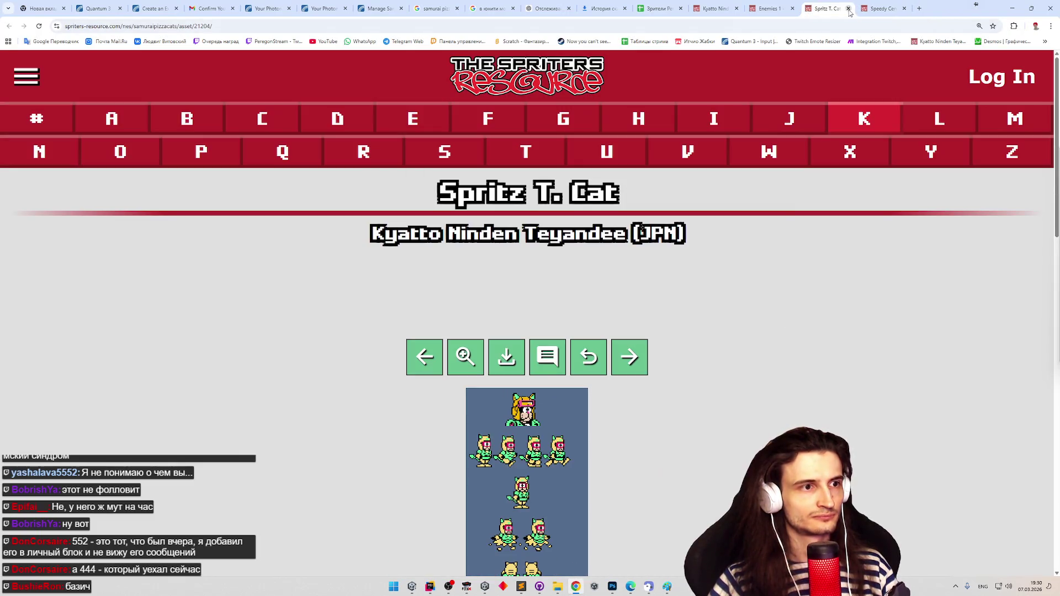
{"action": "scroll", "coordinate": [773, 344], "scroll_direction": "down", "scroll_amount": 8}
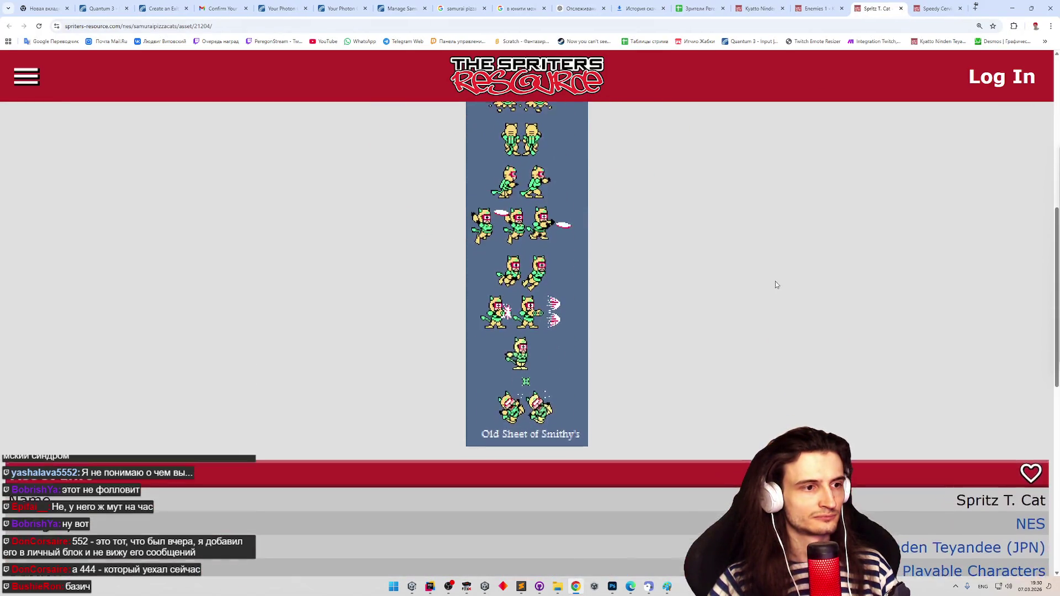
{"action": "middle_click", "coordinate": [789, 177]}
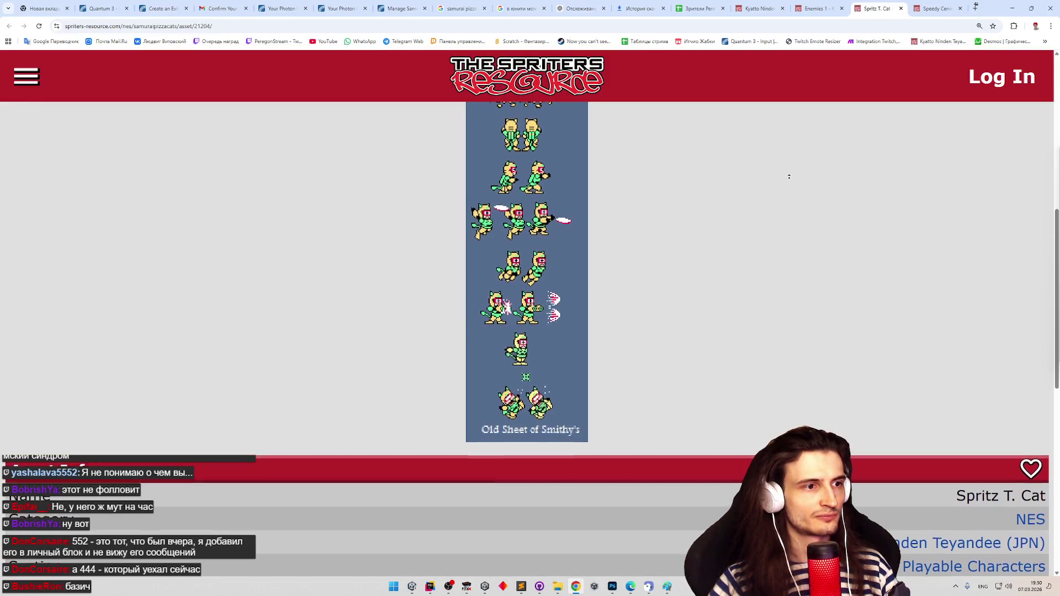
{"action": "left_click", "coordinate": [796, 175]}
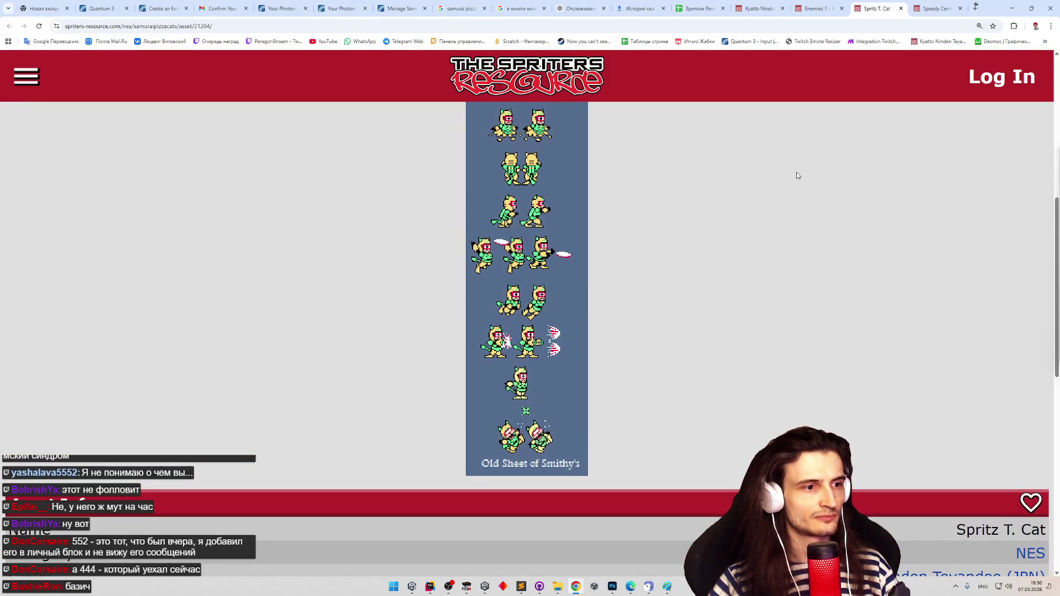
{"action": "left_click", "coordinate": [900, 9]}
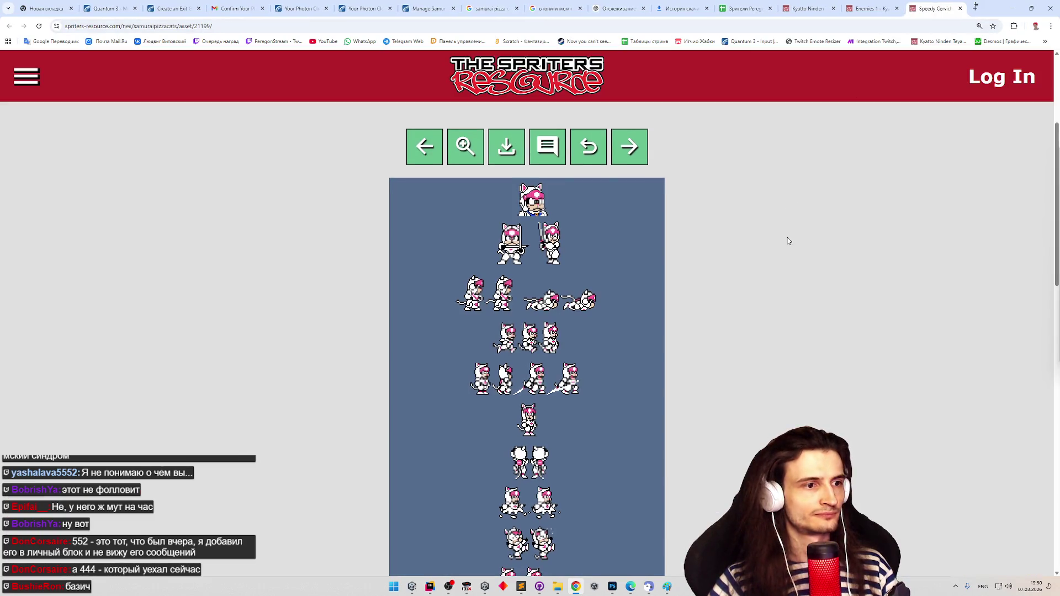
Move from the Enemies 1 sheet to the Kyatto Ninden Teyandee game page
{"action": "scroll", "coordinate": [787, 237], "scroll_direction": "down", "scroll_amount": 3}
{"action": "scroll", "coordinate": [786, 302], "scroll_direction": "down", "scroll_amount": 3}
{"action": "scroll", "coordinate": [786, 234], "scroll_direction": "up", "scroll_amount": 3}
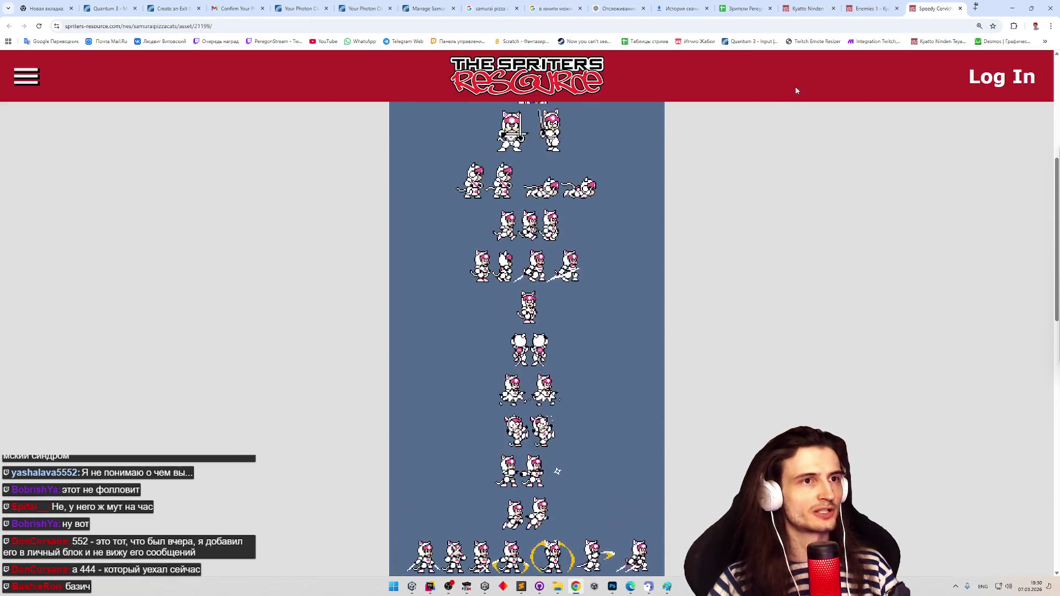
{"action": "left_click", "coordinate": [872, 8]}
{"action": "left_click", "coordinate": [818, 6]}
{"action": "scroll", "coordinate": [611, 298], "scroll_direction": "up", "scroll_amount": 3}
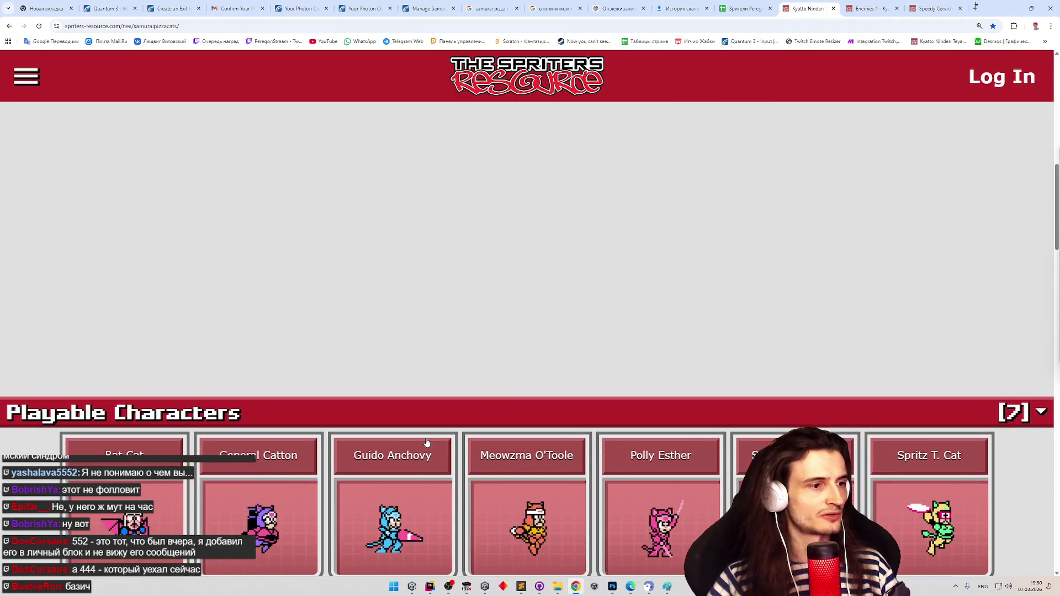
Open and browse Guido Anchovy's sheet, then bring FCEUX's Choose your Samurai! screen forward
{"action": "left_click", "coordinate": [409, 461]}
{"action": "middle_click", "coordinate": [778, 333]}
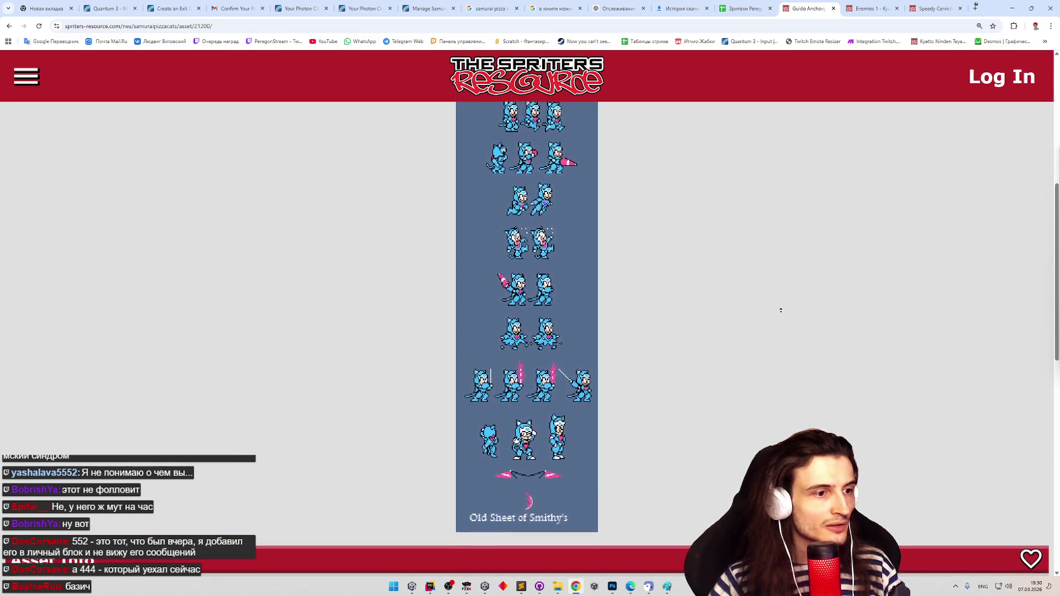
{"action": "left_click", "coordinate": [793, 272]}
{"action": "scroll", "coordinate": [793, 276], "scroll_direction": "up", "scroll_amount": 2}
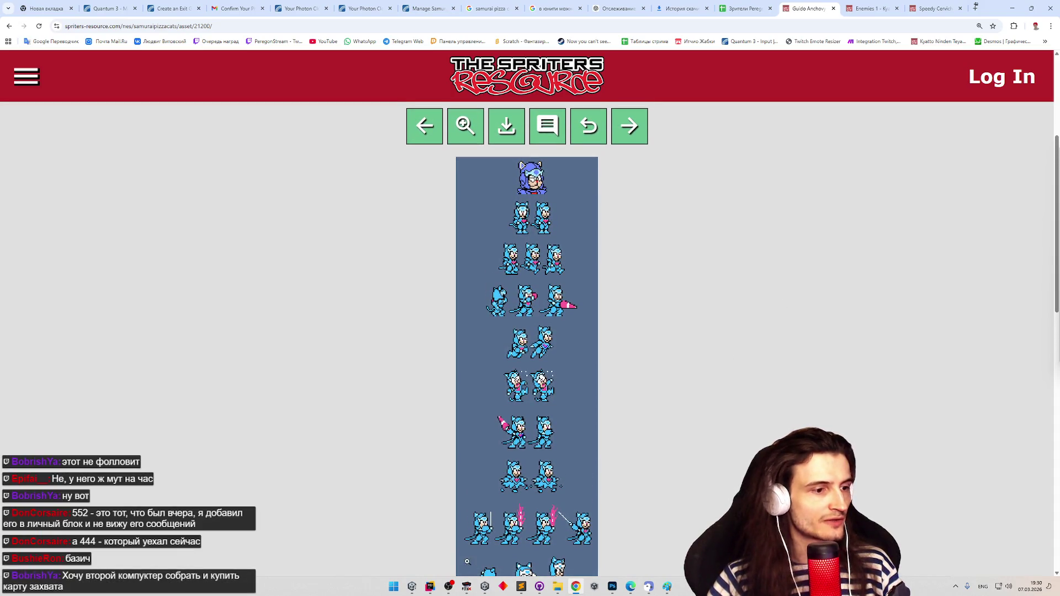
{"action": "left_click", "coordinate": [466, 587]}
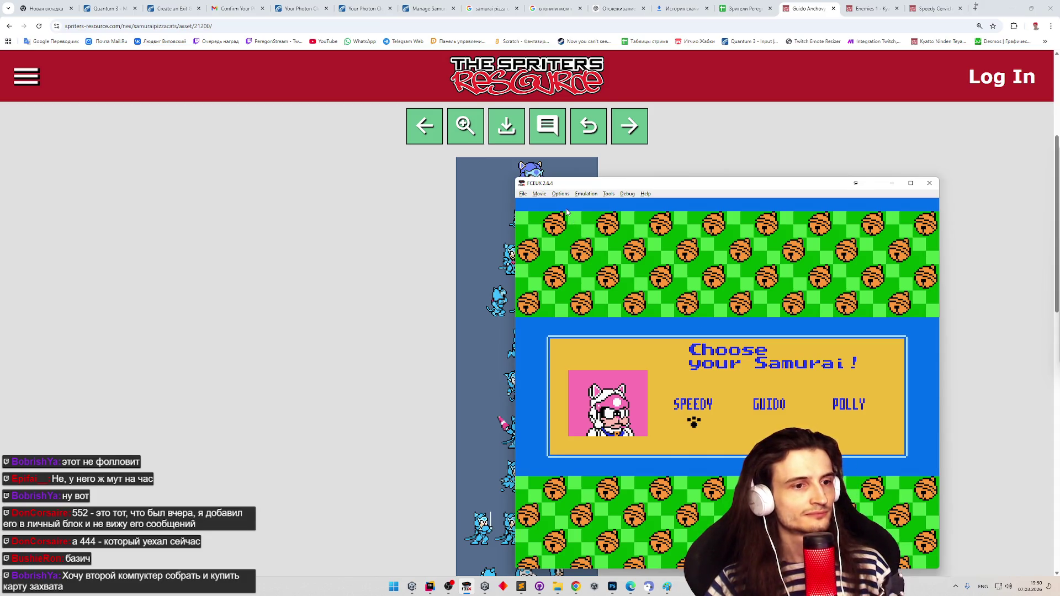
Start the first level with Speedy, slash and jump rightward, then pause and unpause
{"action": "key", "text": "Return"}
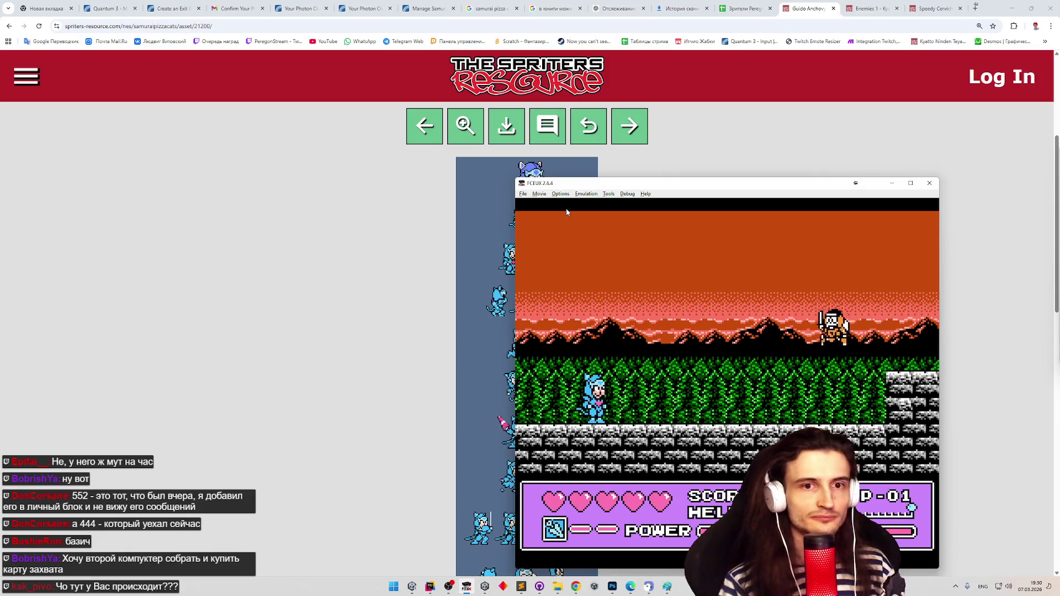
{"action": "key", "text": "d"}
{"action": "key", "text": "Right"}
{"action": "key", "text": "f"}
{"action": "key", "text": "Right"}
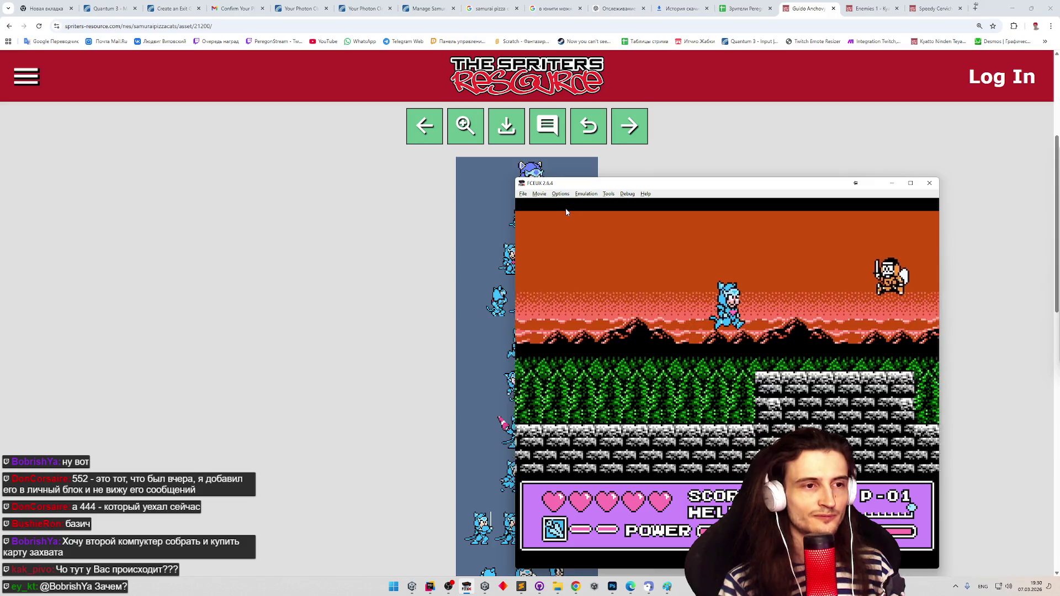
{"action": "key", "text": "Right"}
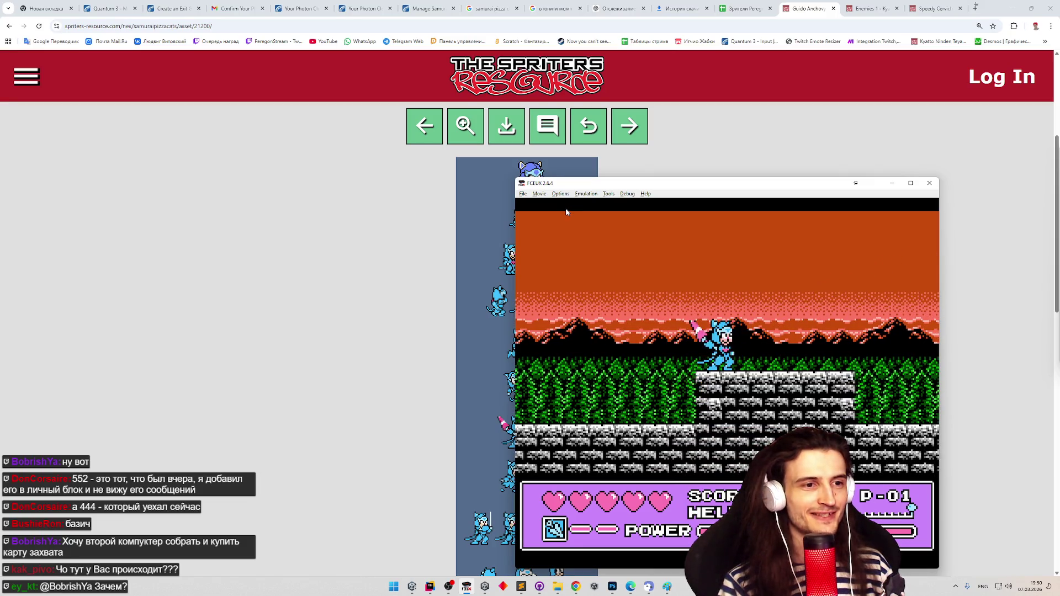
{"action": "key", "text": "f"}
{"action": "key", "text": "Return"}
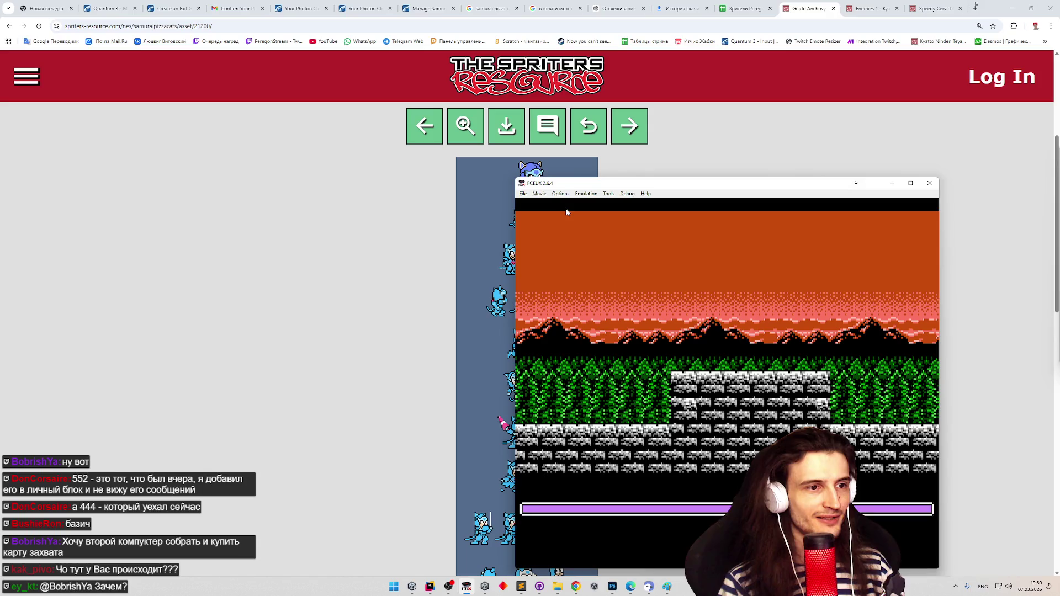
{"action": "key", "text": "Return"}
Set the FCEUX window size to 1x through Options > Window Resize
{"action": "key", "text": "super+shift+s"}
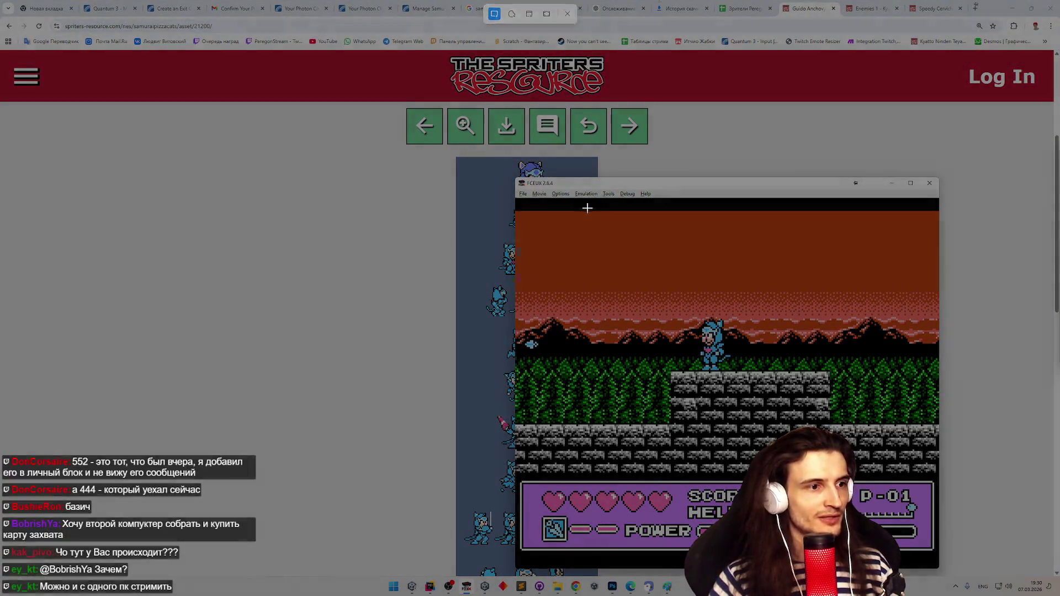
{"action": "key", "text": "Escape"}
{"action": "left_click", "coordinate": [541, 194]}
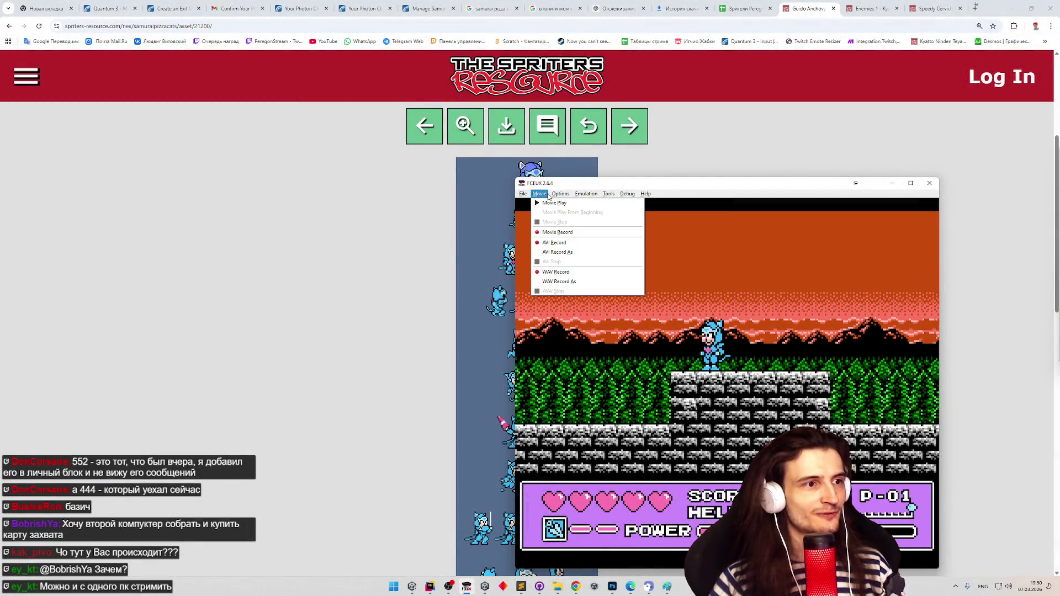
{"action": "mouse_move", "coordinate": [557, 197]}
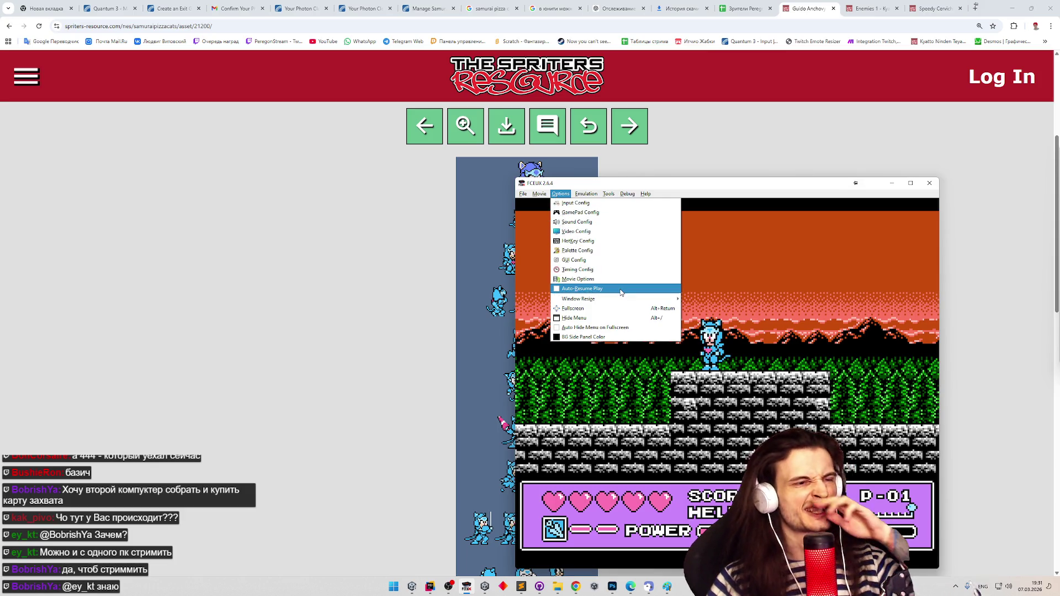
{"action": "mouse_move", "coordinate": [620, 299]}
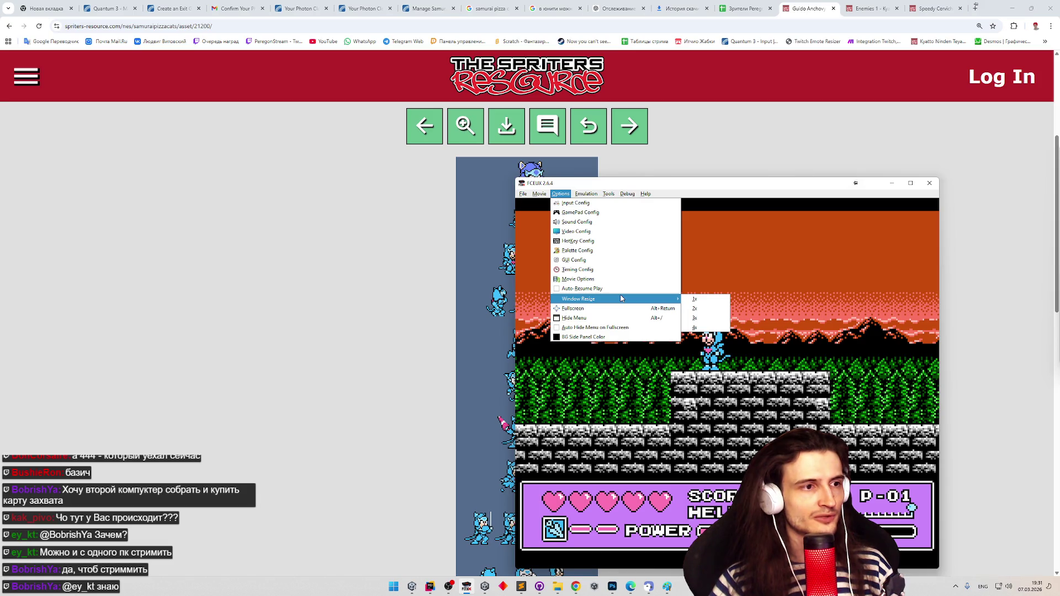
{"action": "left_click", "coordinate": [695, 299]}
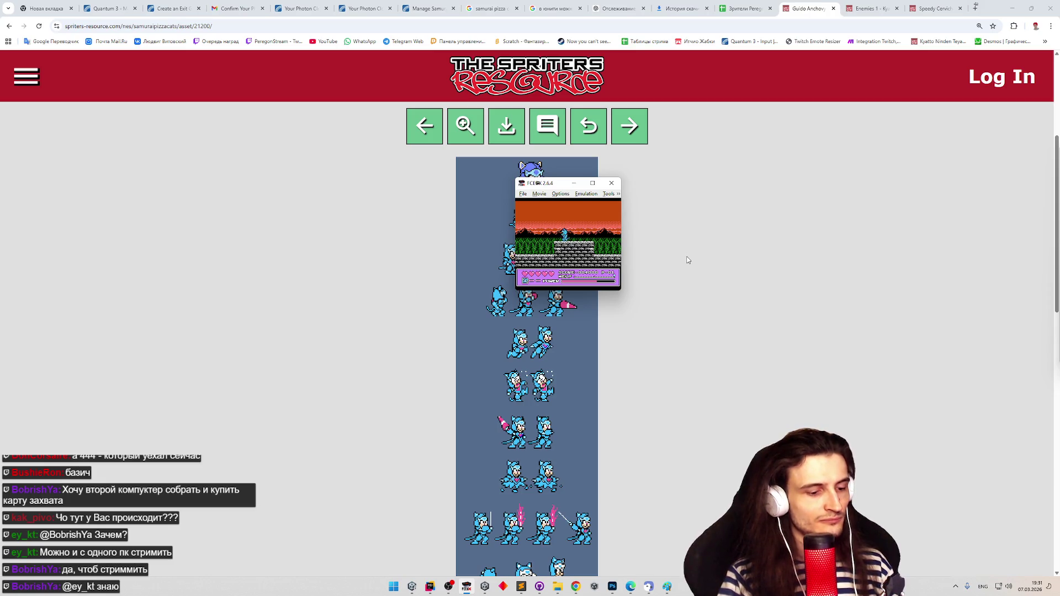
{"action": "key", "text": "super+shift+s"}
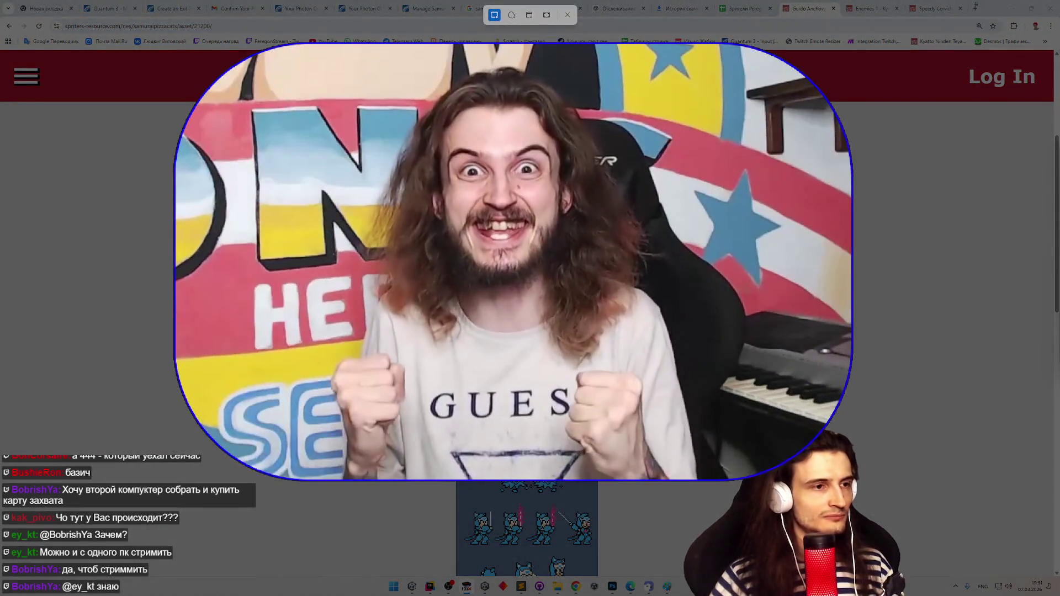
{"action": "key", "text": "Escape"}
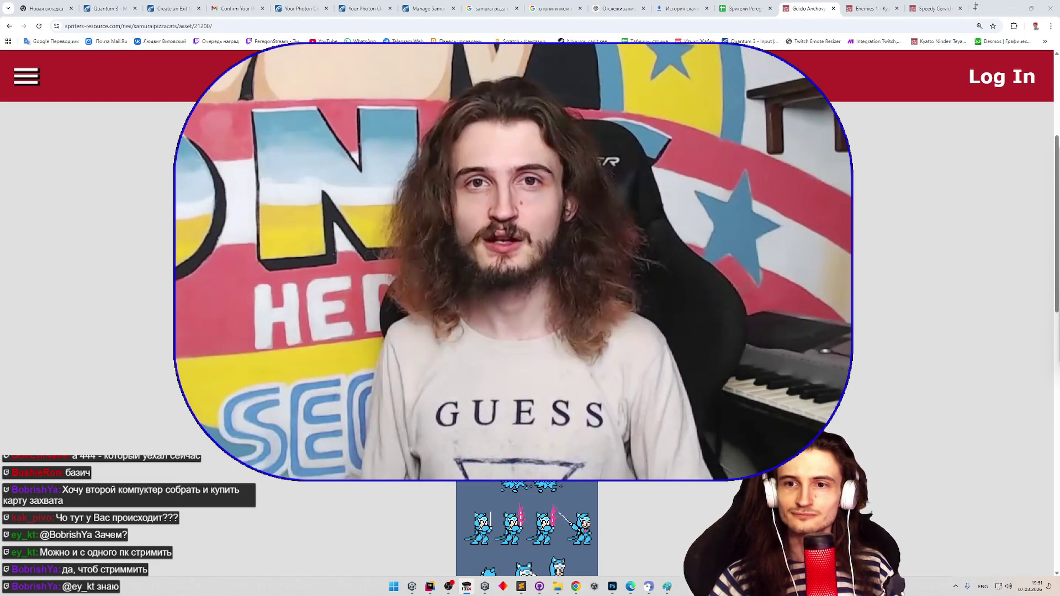
{"action": "key", "text": "alt+shift"}
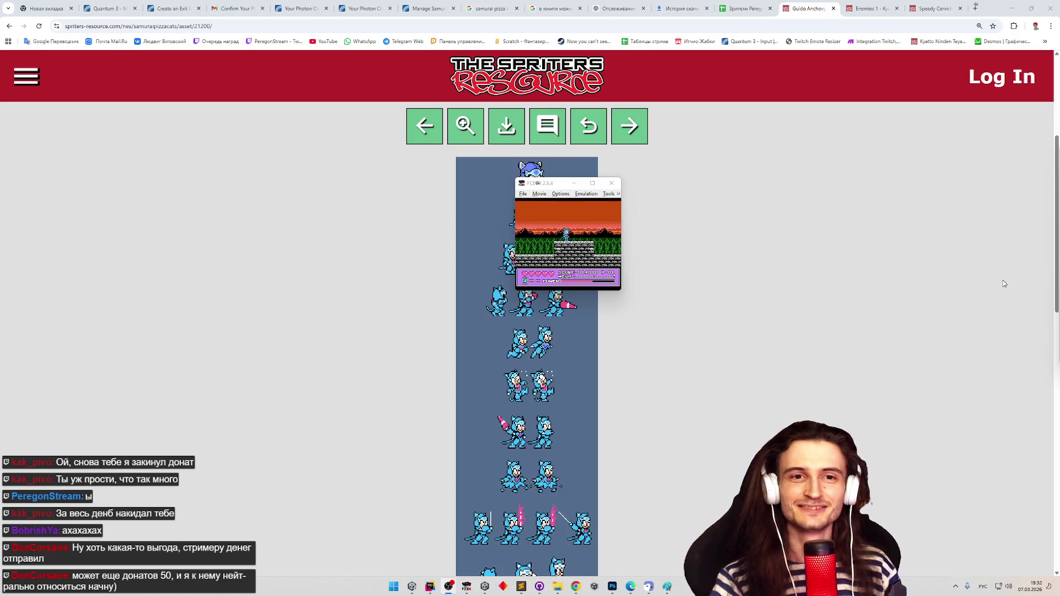
{"action": "left_click", "coordinate": [929, 277]}
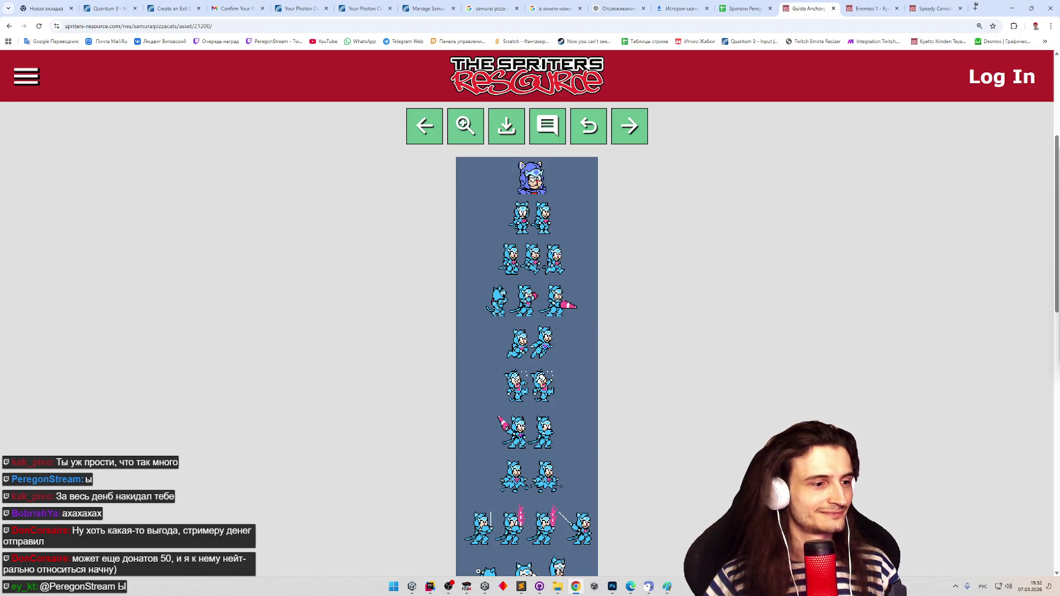
Snip the FCEUX game screen, paste it into Paint, then switch to Photoshop
{"action": "left_click", "coordinate": [470, 590]}
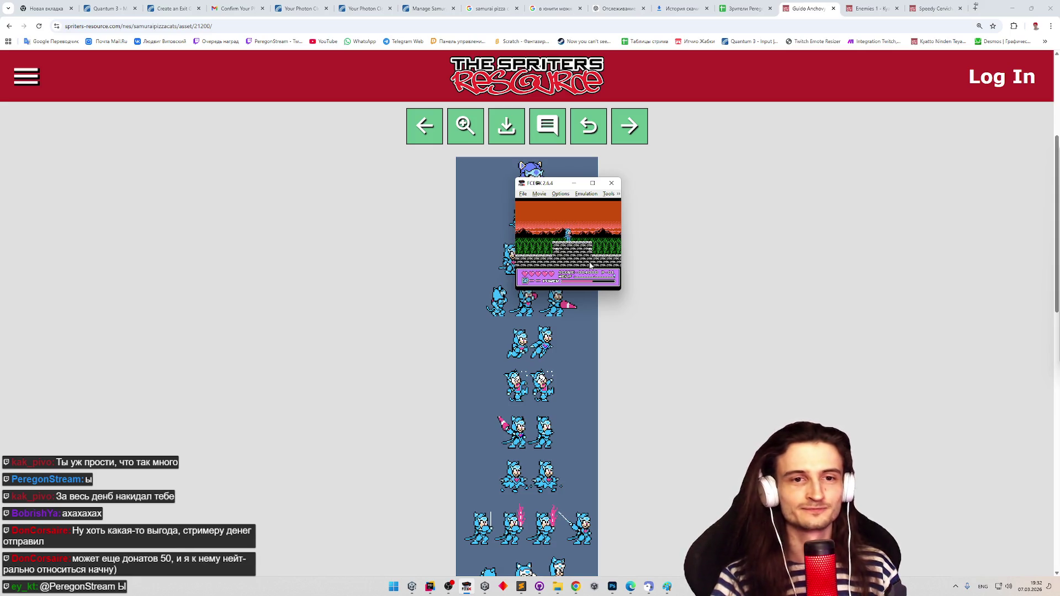
{"action": "key", "text": "super+shift+s"}
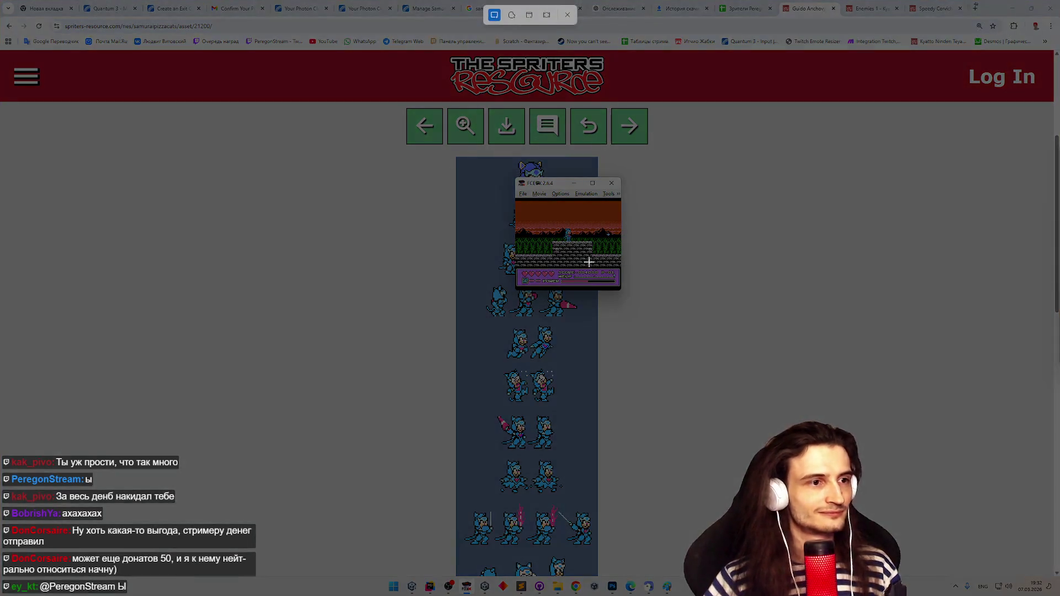
{"action": "left_click_drag", "start_coordinate": [604, 223], "coordinate": [617, 241]}
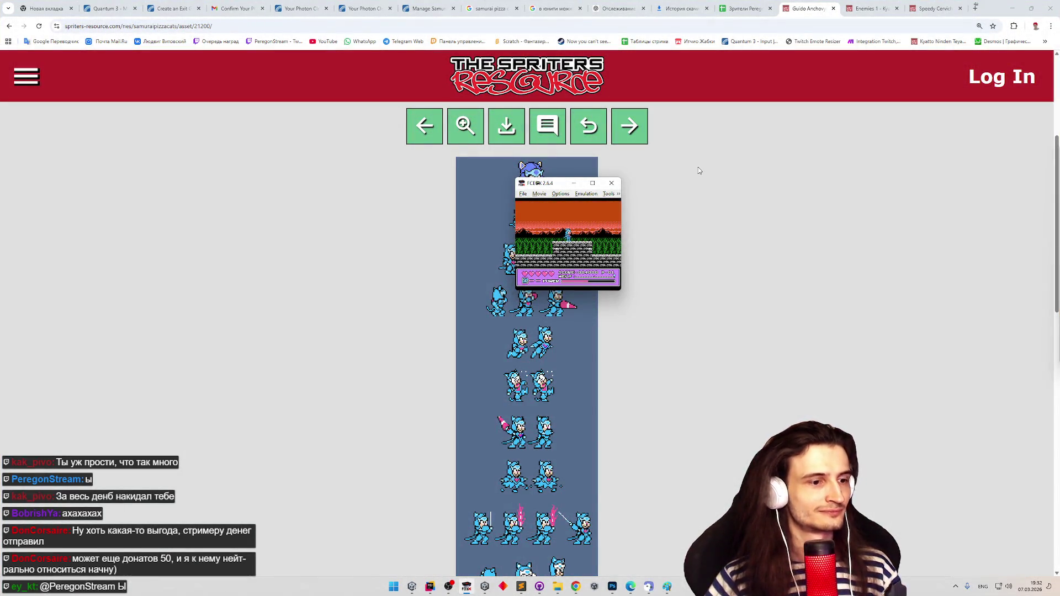
{"action": "left_click", "coordinate": [667, 586]}
{"action": "key", "text": "ctrl+v"}
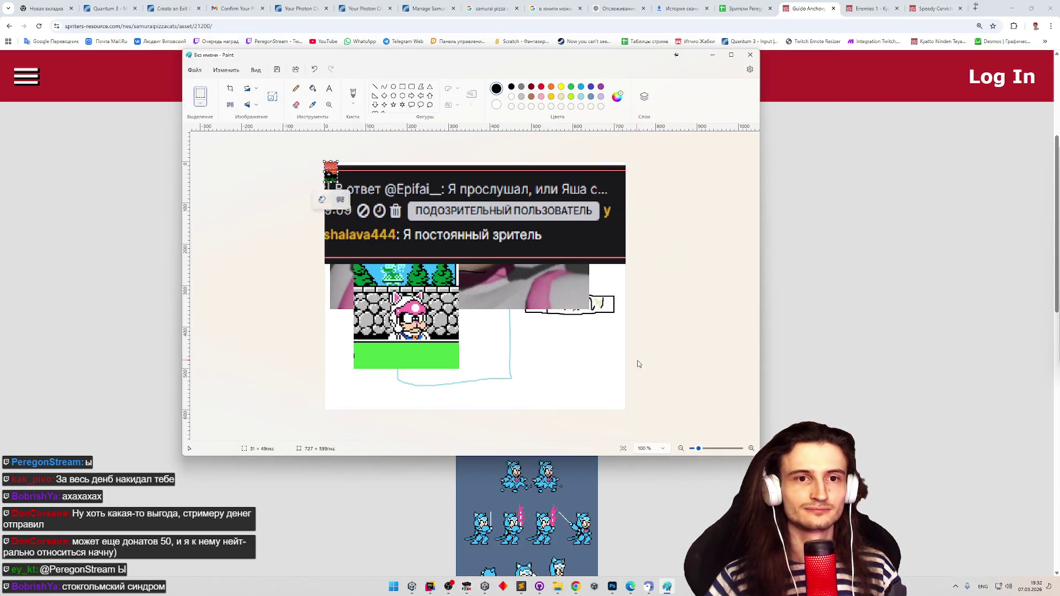
{"action": "scroll", "coordinate": [337, 181], "scroll_direction": "up", "scroll_amount": 1}
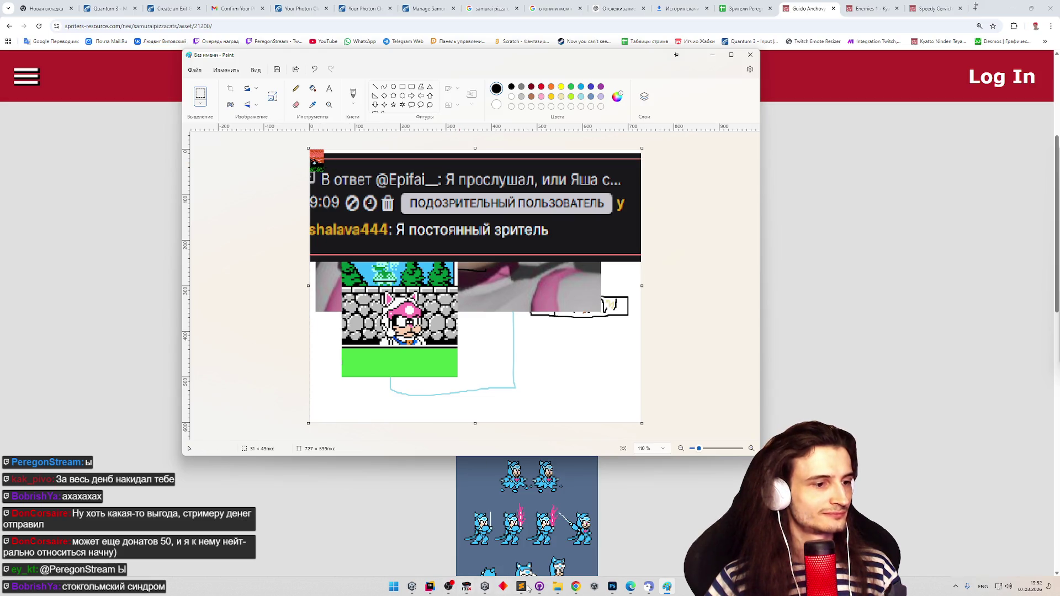
{"action": "mouse_move", "coordinate": [612, 586]}
{"action": "left_click", "coordinate": [591, 529]}
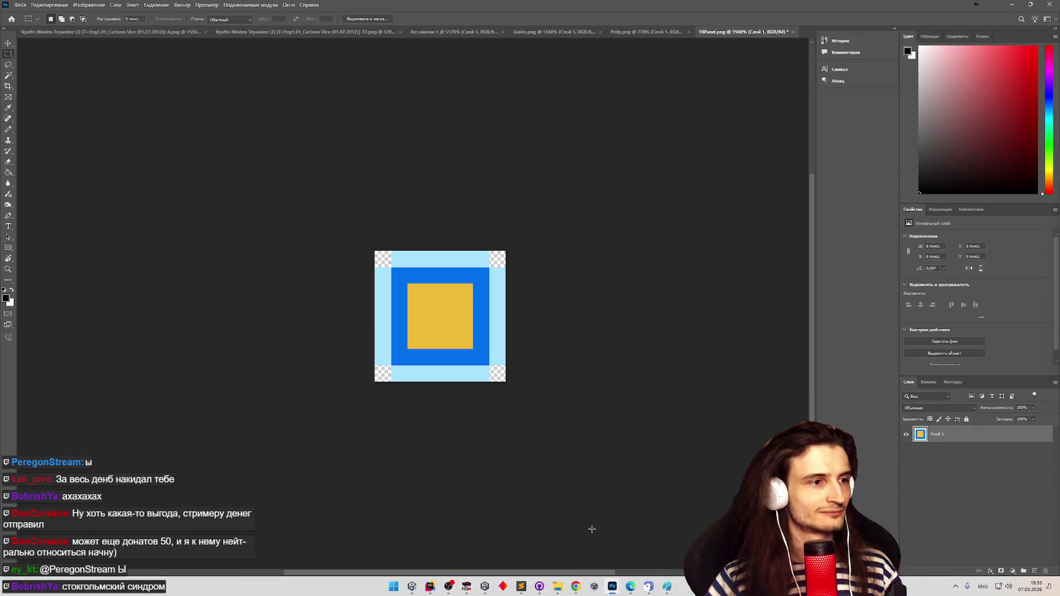
Show Guido.png zoomed out to full view in Photoshop, with FCEUX brought alongside
{"action": "left_click", "coordinate": [607, 32]}
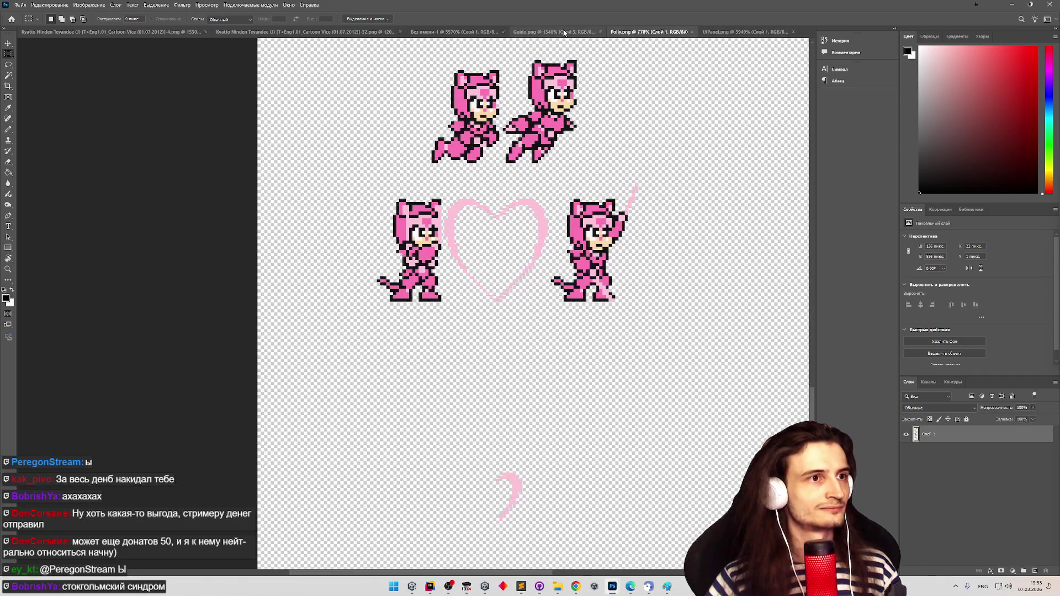
{"action": "left_click", "coordinate": [564, 32]}
{"action": "key", "text": "z"}
{"action": "scroll", "coordinate": [499, 271], "scroll_direction": "down", "scroll_amount": 4}
{"action": "scroll", "coordinate": [500, 271], "scroll_direction": "down", "scroll_amount": 2}
{"action": "scroll", "coordinate": [500, 270], "scroll_direction": "up", "scroll_amount": 4}
{"action": "scroll", "coordinate": [427, 217], "scroll_direction": "up", "scroll_amount": 2}
{"action": "scroll", "coordinate": [427, 217], "scroll_direction": "down", "scroll_amount": 5}
{"action": "key", "text": "m"}
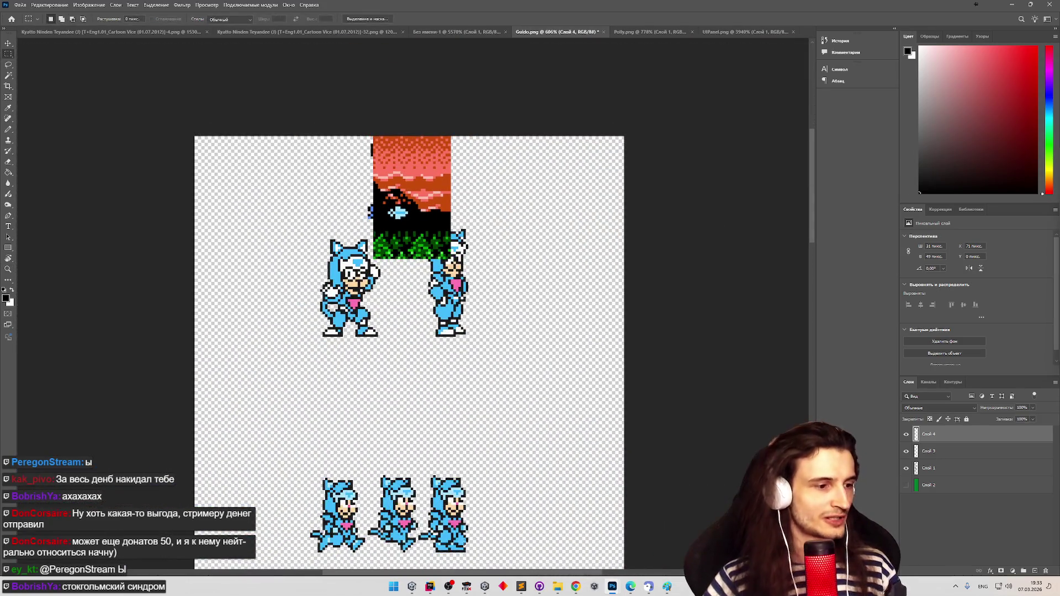
{"action": "left_click", "coordinate": [466, 586]}
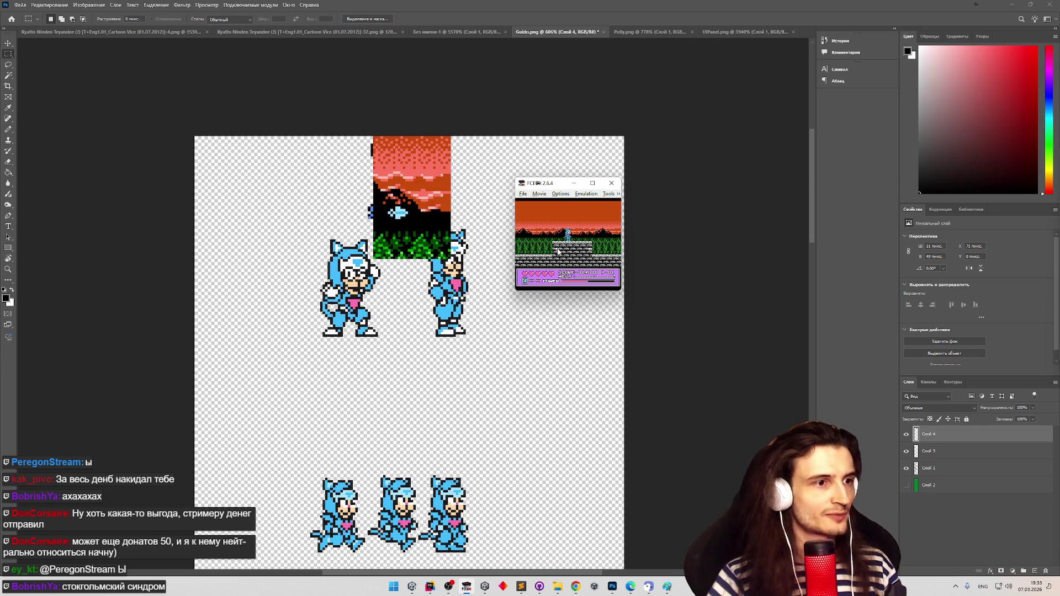
Reset the game, pass the title and character select, and walk the cat around
{"action": "key", "text": "ctrl+r"}
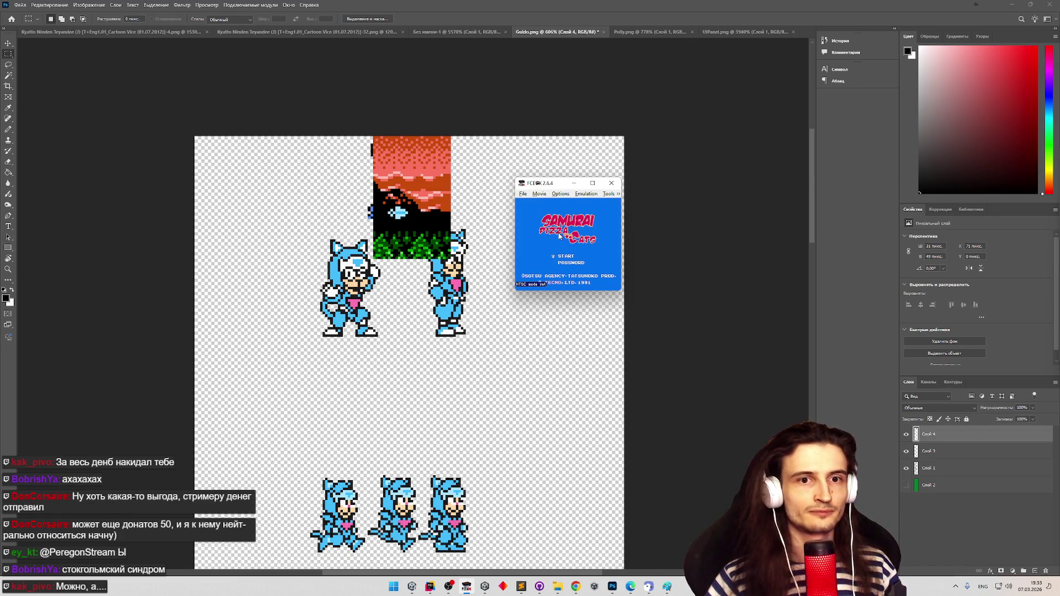
{"action": "key", "text": "Return"}
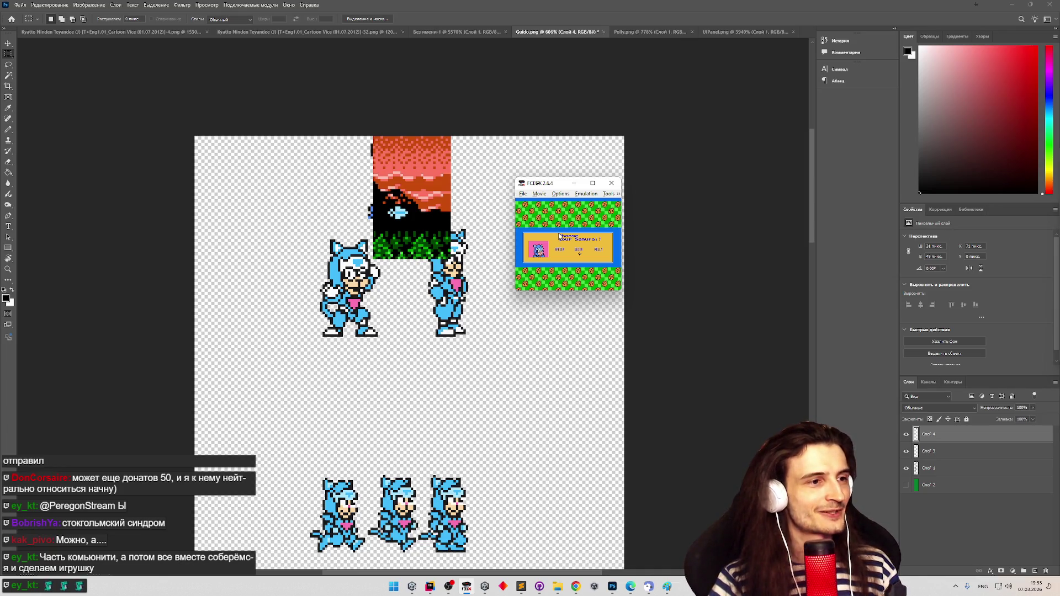
{"action": "key", "text": "Return"}
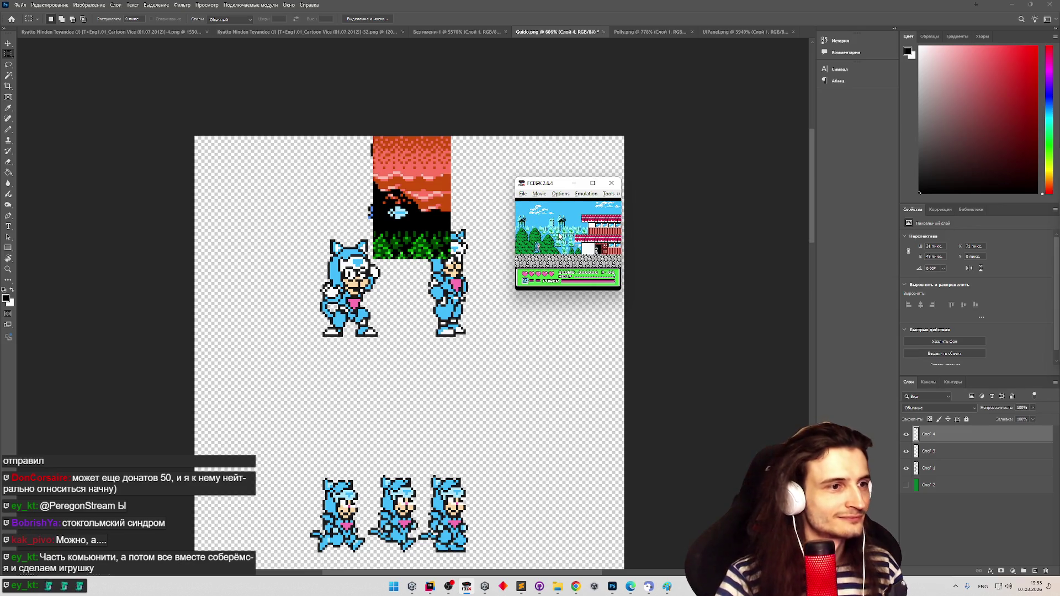
{"action": "key", "text": "Right"}
{"action": "key", "text": "Left"}
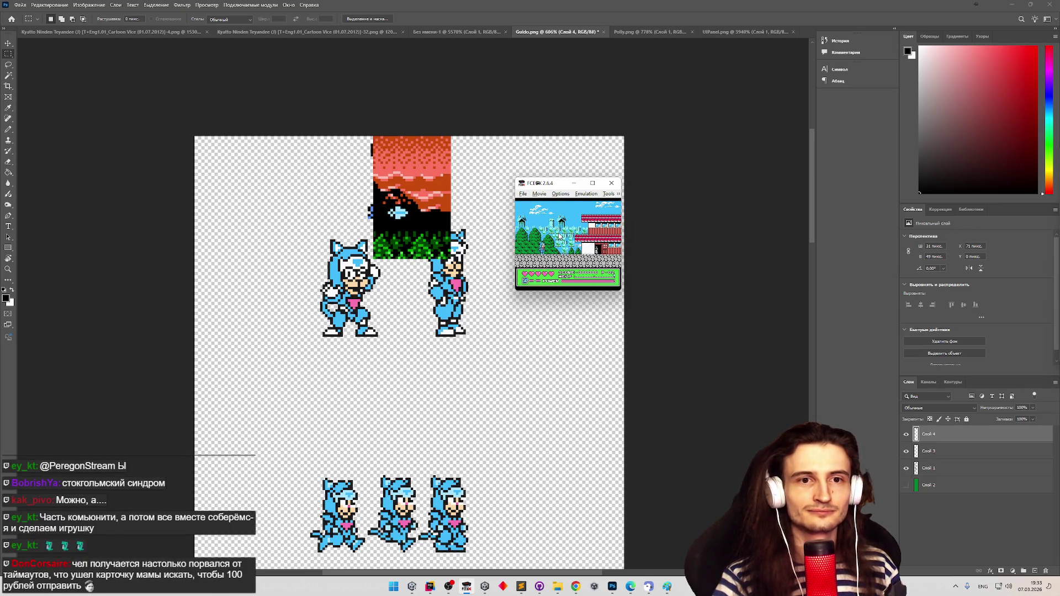
{"action": "key", "text": "Right"}
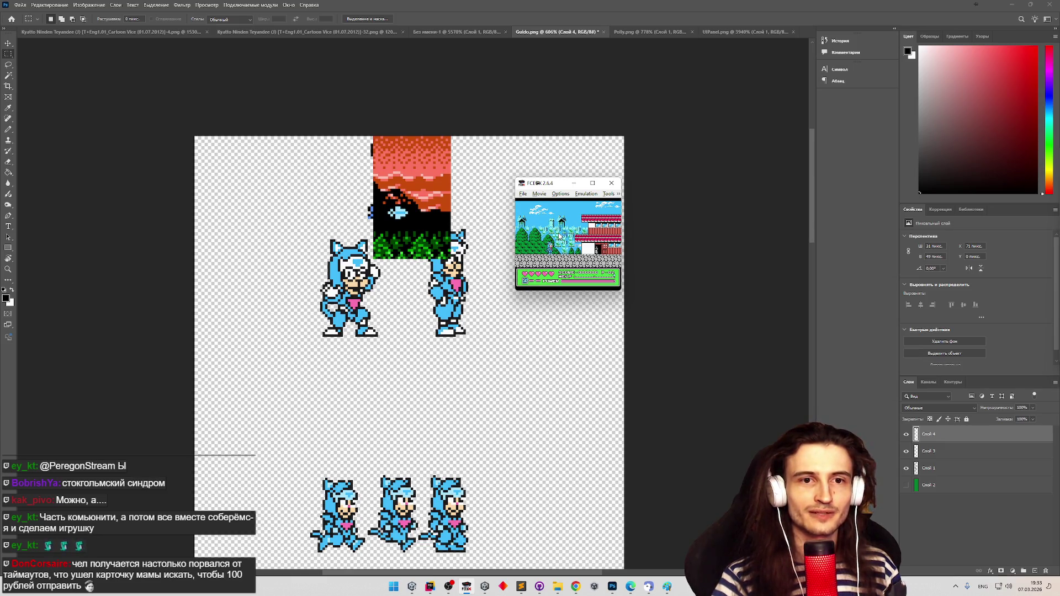
Lower the emulation speed, then raise it back to 25.0%
{"action": "key", "text": "minus"}
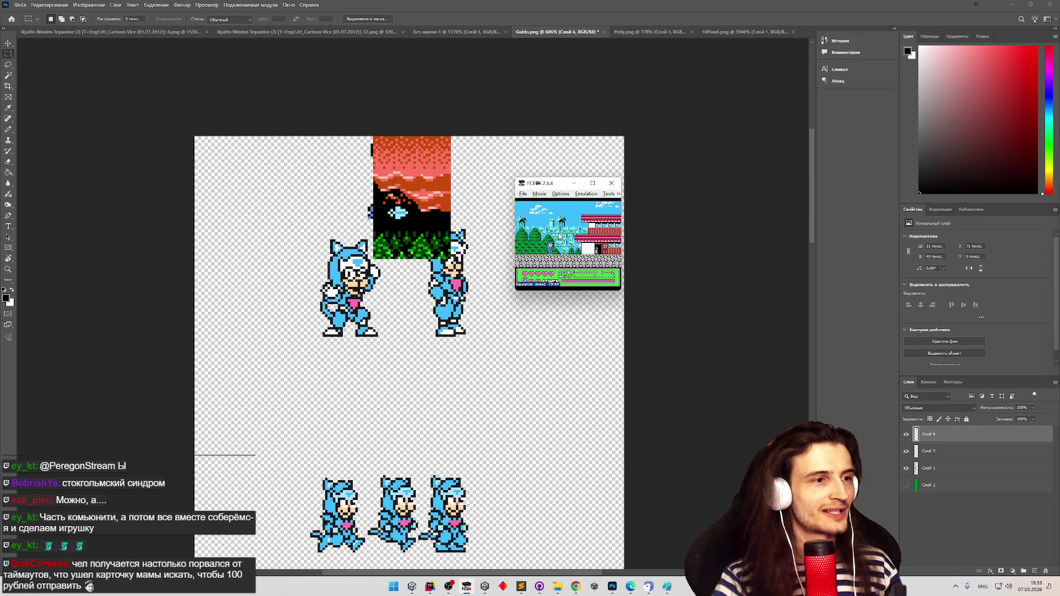
{"action": "key", "text": "minus"}
{"action": "key", "text": "minus"}
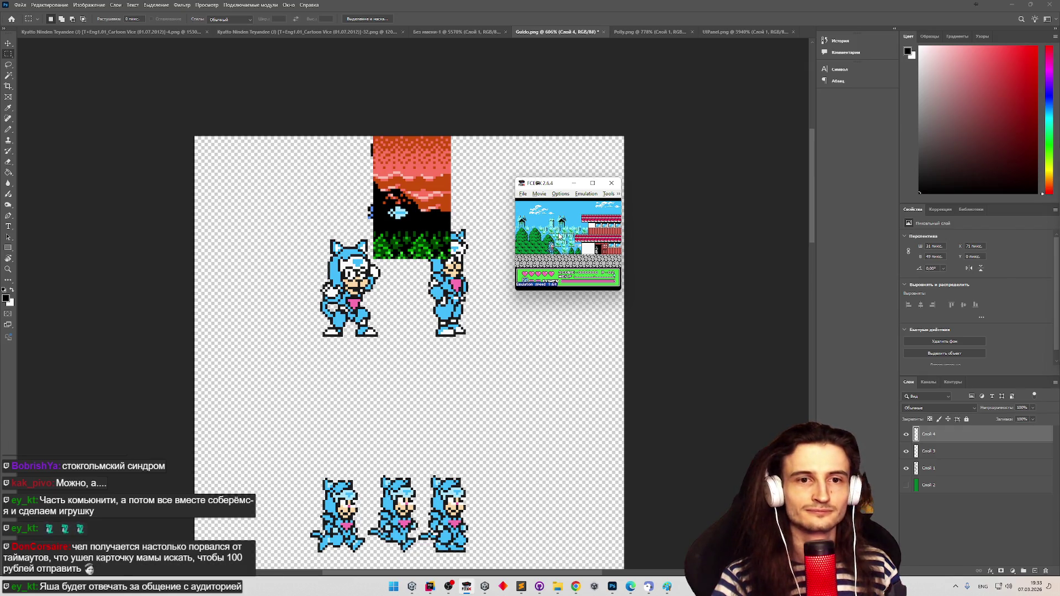
{"action": "key", "text": "equal"}
{"action": "key", "text": "equal"}
{"action": "key", "text": "equal"}
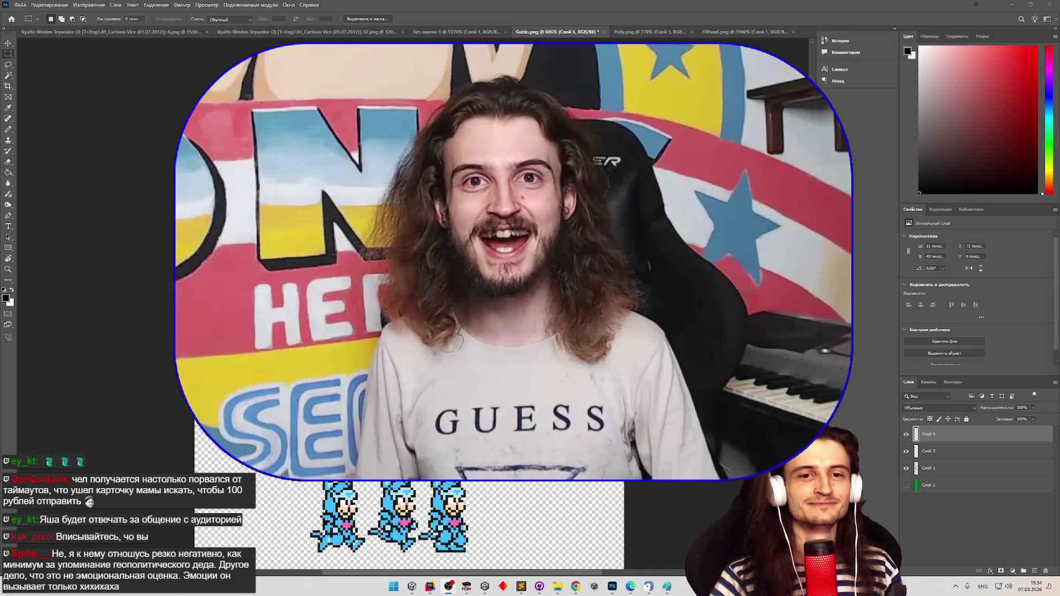
{"action": "key", "text": "super+space"}
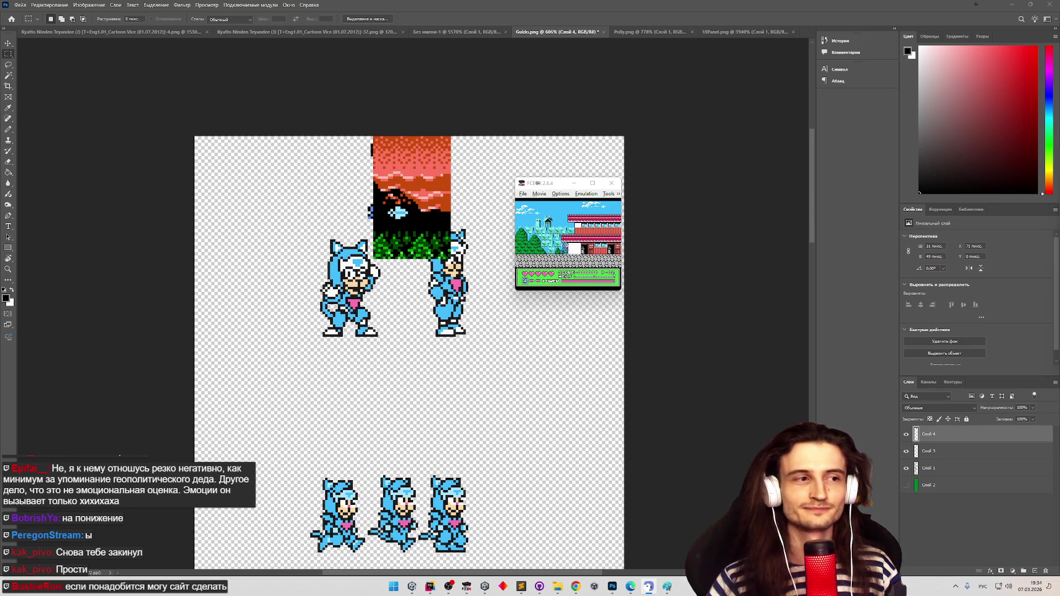
Focus FCEUX and lower the emulation speed with the minus hotkey
{"action": "left_click", "coordinate": [594, 253]}
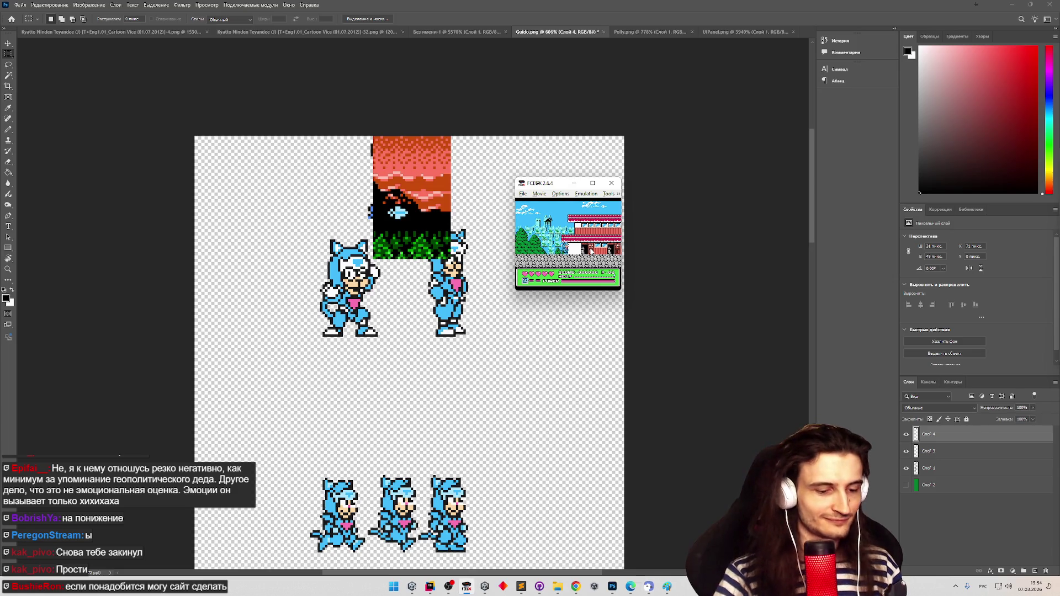
{"action": "key", "text": "minus"}
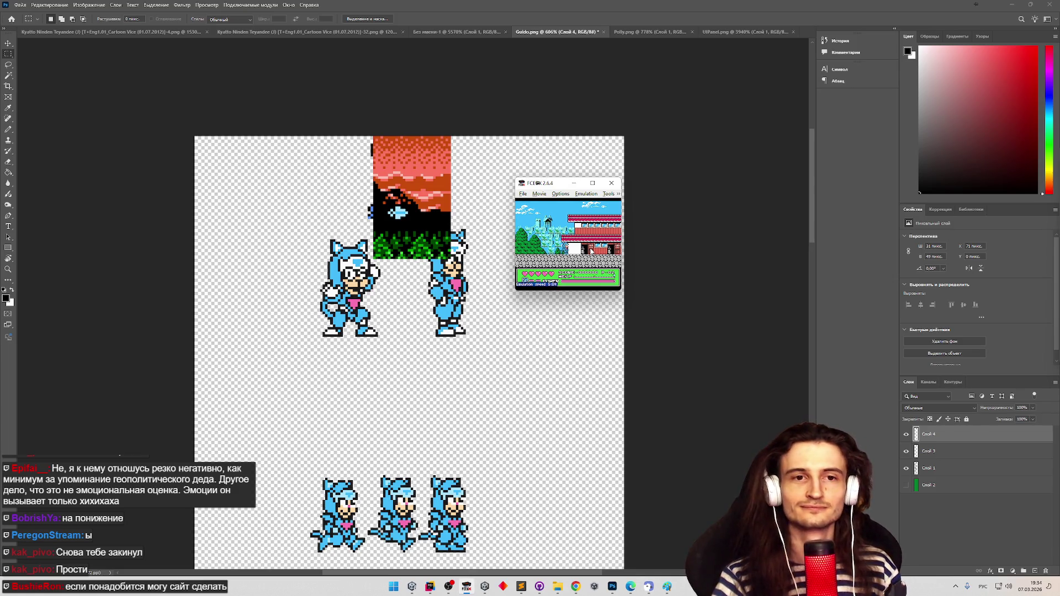